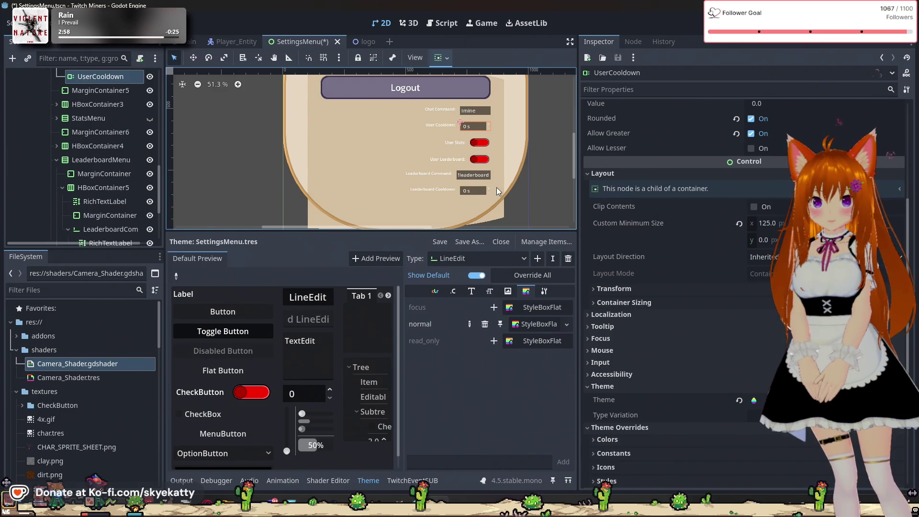
Set the User Cooldown spinbox's custom minimum width to 140.
left_click(465, 190)
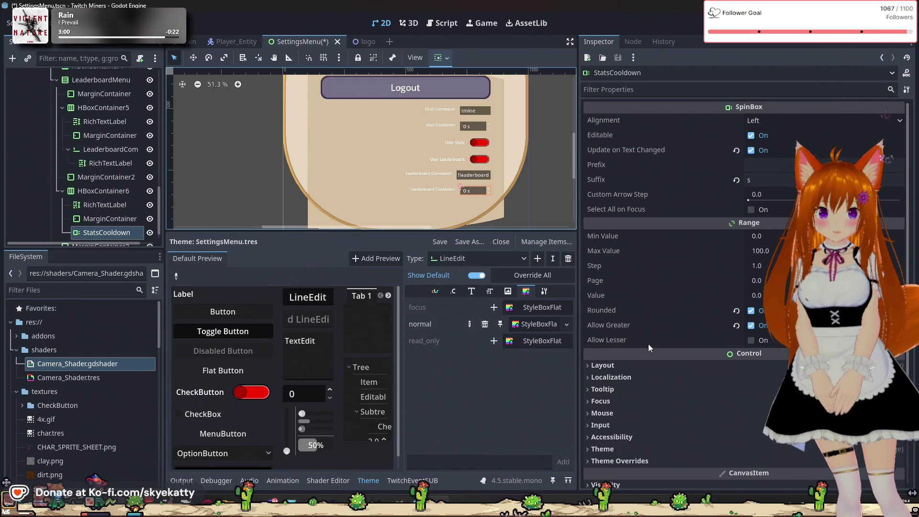
left_click(668, 368)
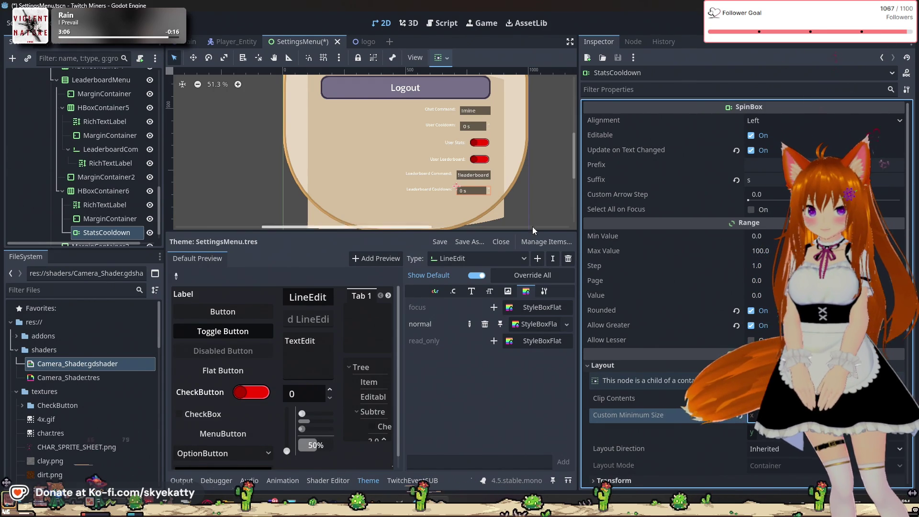
left_click(474, 125)
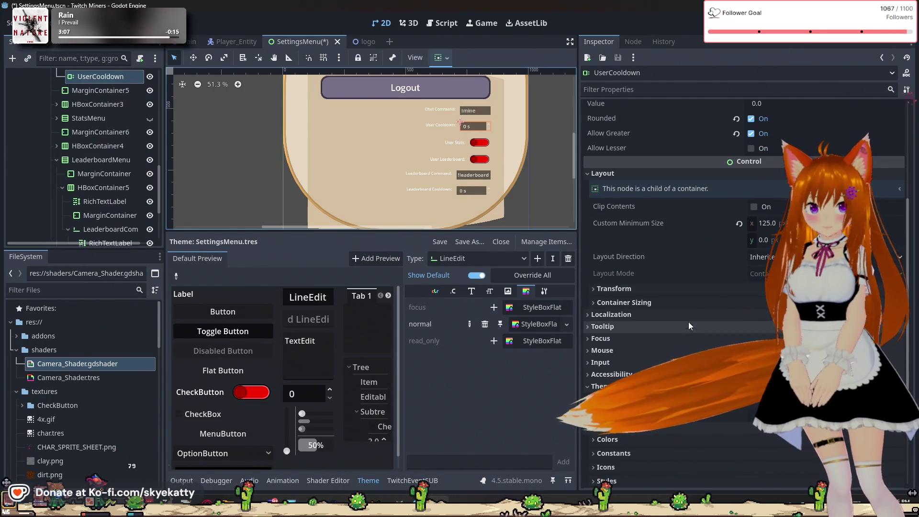
left_click(767, 223)
type("140")
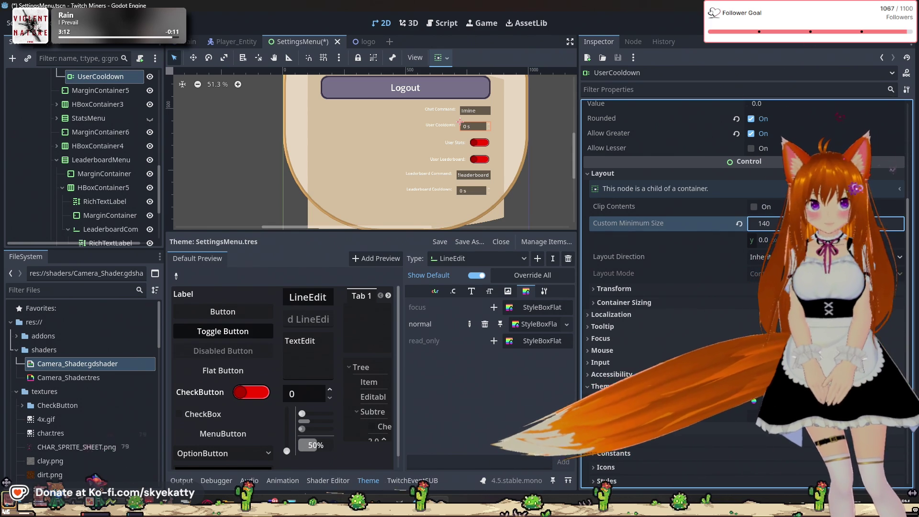
Set the Chat Command text field's custom minimum width to 140.
left_click(464, 111)
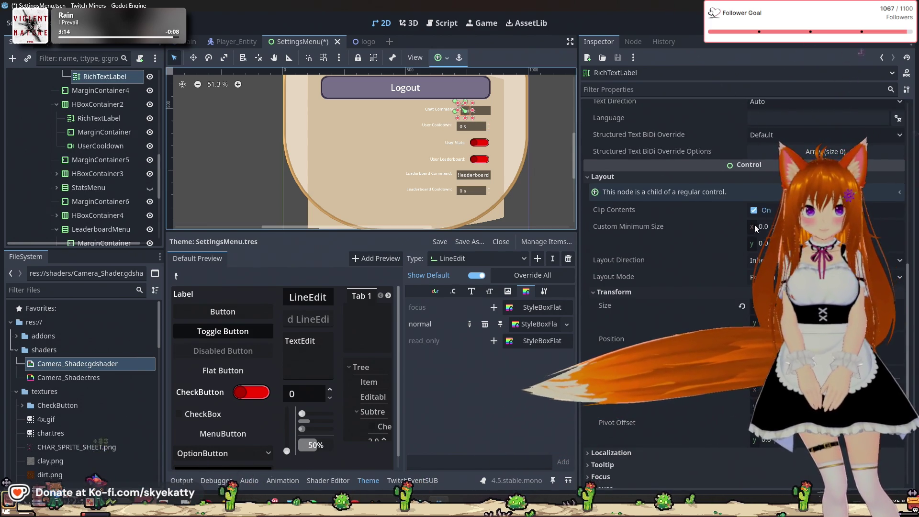
left_click(486, 111)
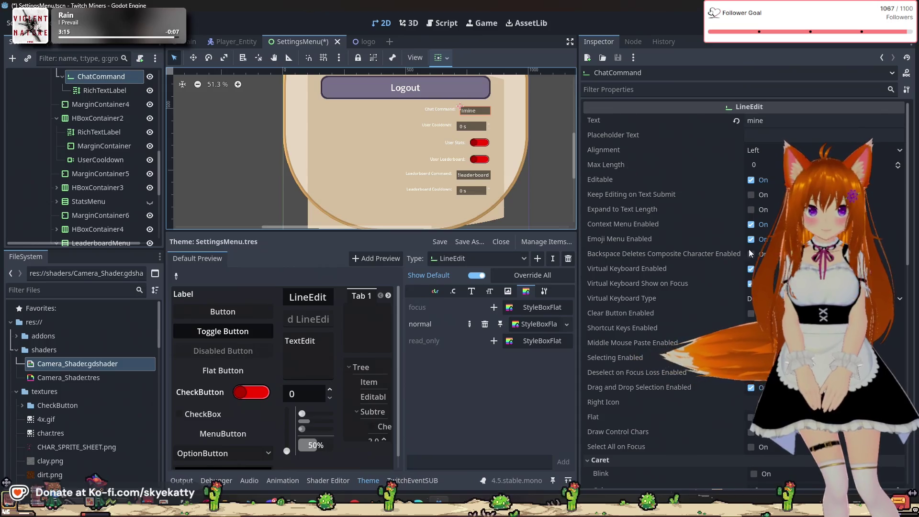
scroll(719, 231, "down", 10)
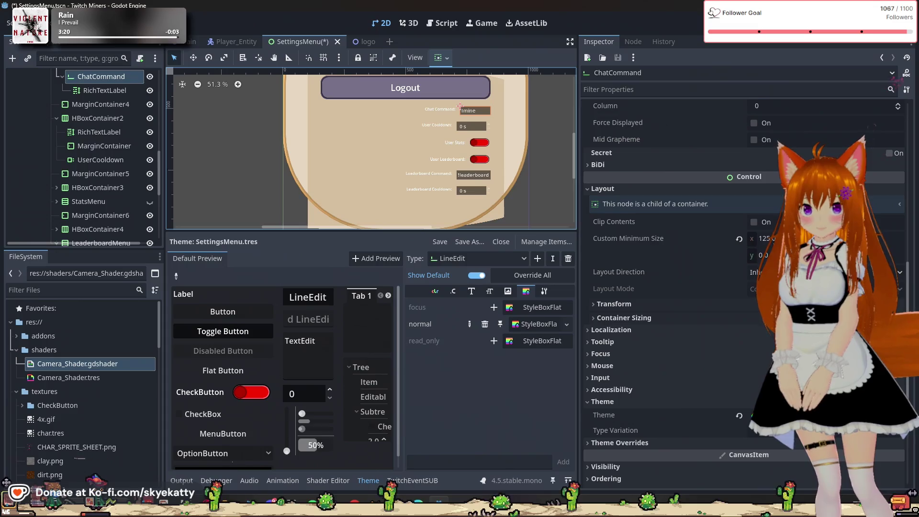
left_click(773, 238)
type("140")
key("Return")
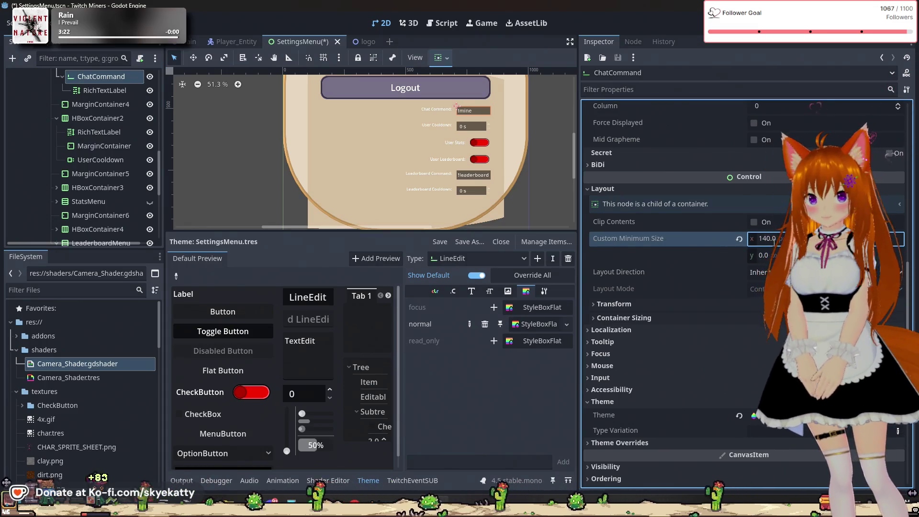
Expand HBoxContainer6 in the Scene dock to show its label, margin and StatsCooldown nodes.
left_click(513, 204)
scroll(501, 209, "right", 2)
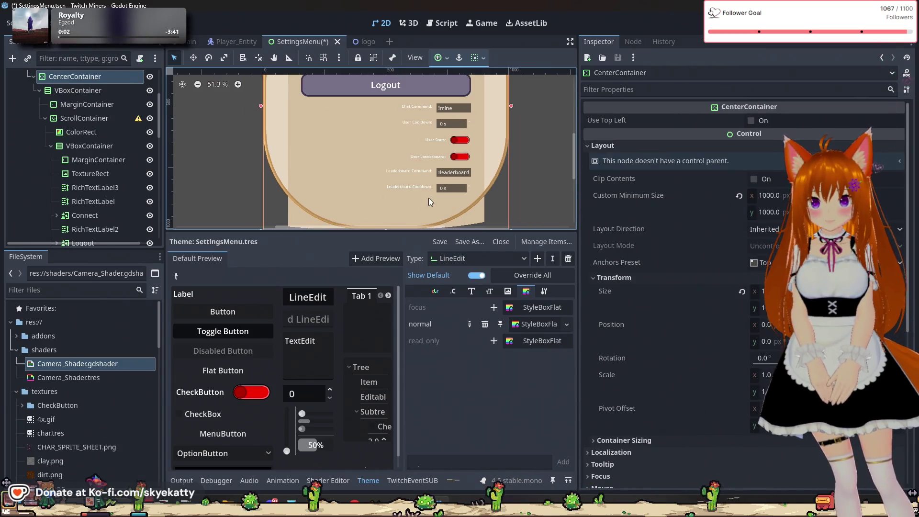
scroll(139, 215, "down", 5)
scroll(120, 207, "down", 5)
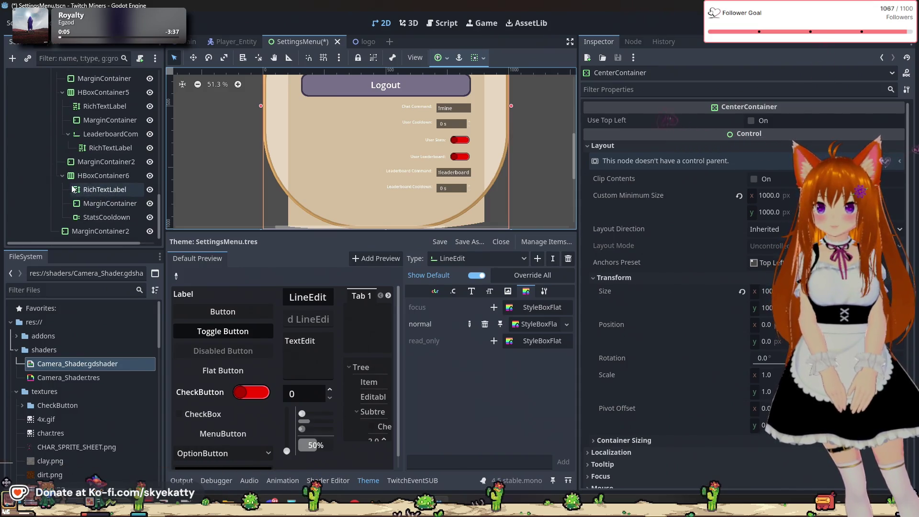
scroll(64, 182, "up", 3)
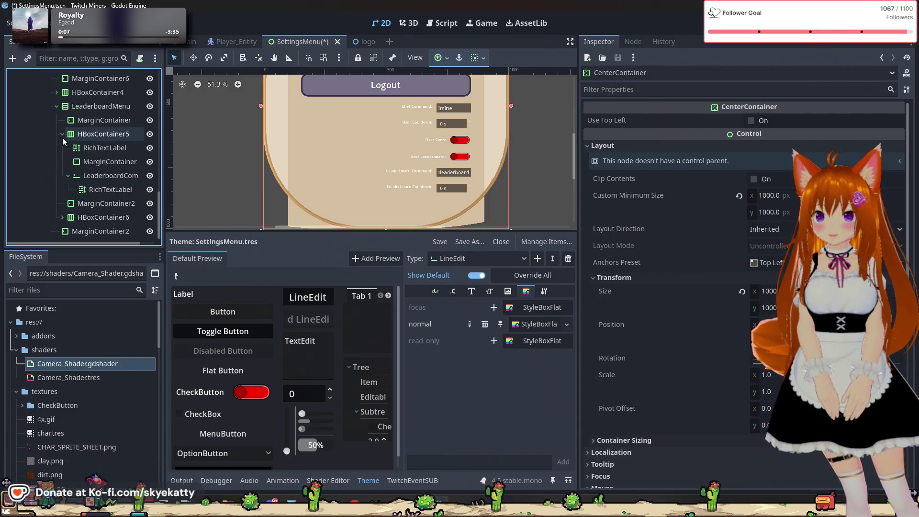
left_click(62, 217)
scroll(92, 222, "down", 2)
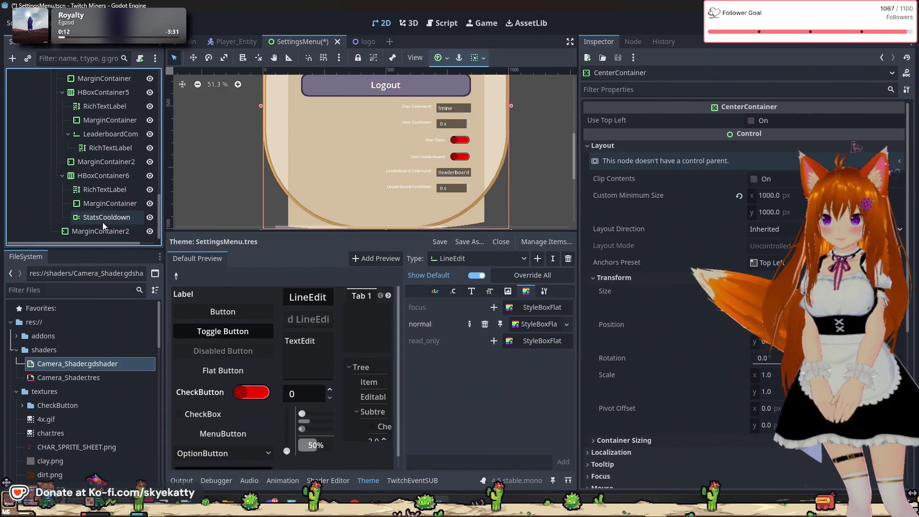
Rename HBoxContainer6's StatsCooldown spinbox to LeaderboardCooldown.
double_click(102, 222)
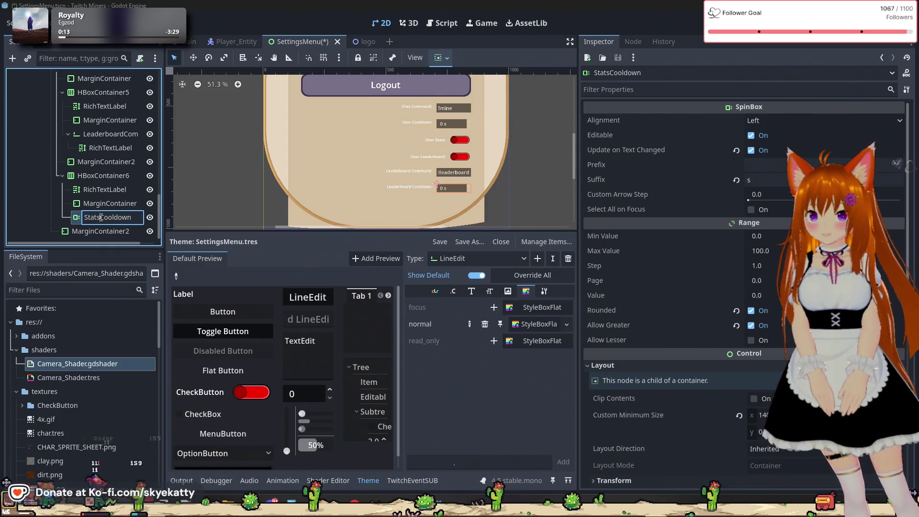
type("Le")
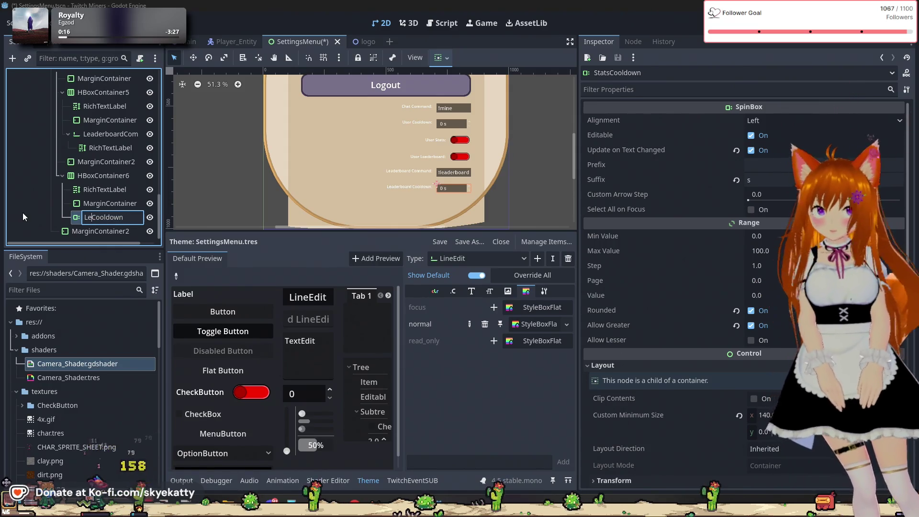
type("ader")
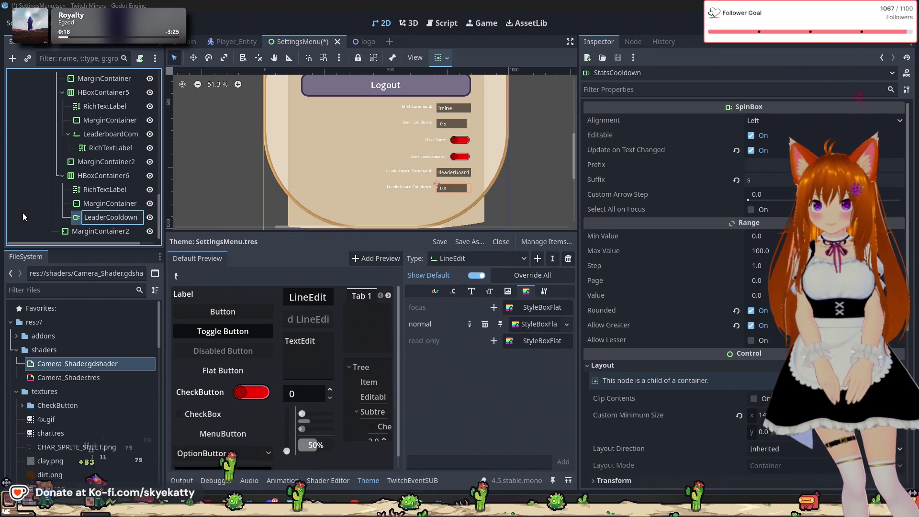
type("board")
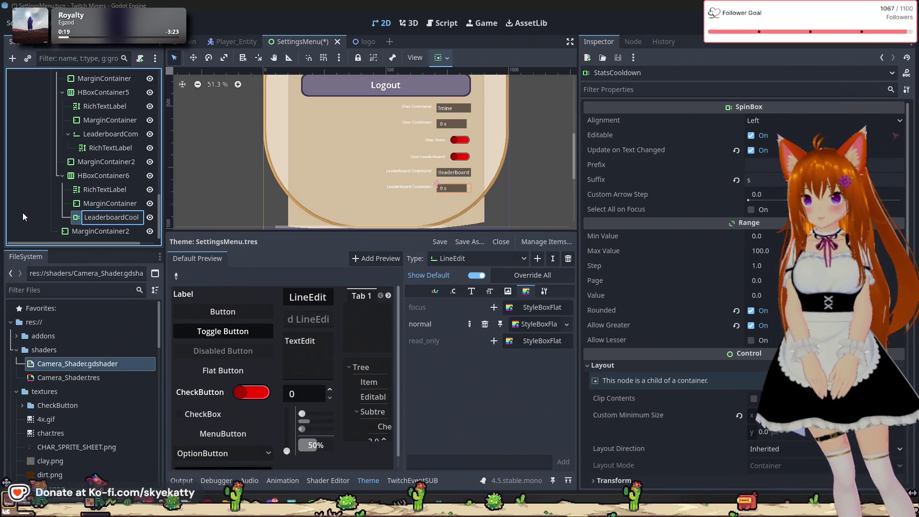
key("Return")
left_click(97, 208)
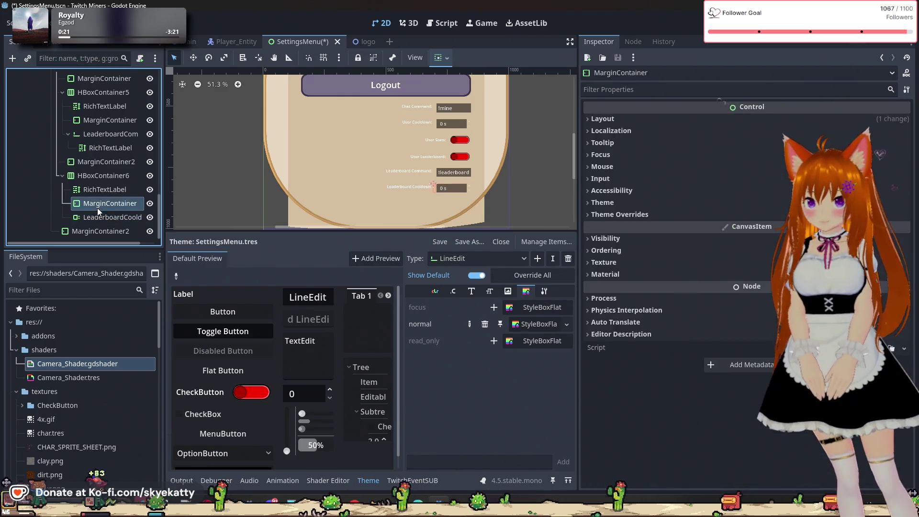
left_click(105, 215)
left_click(108, 201)
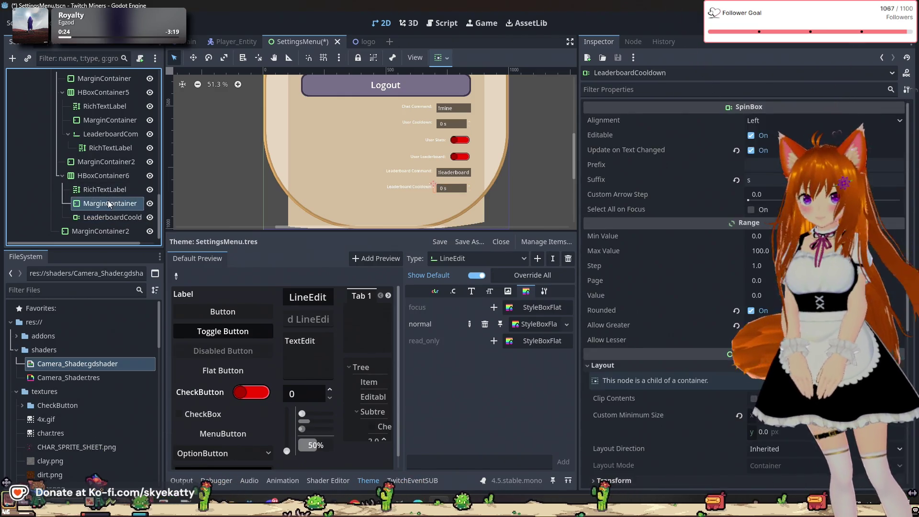
left_click(111, 189)
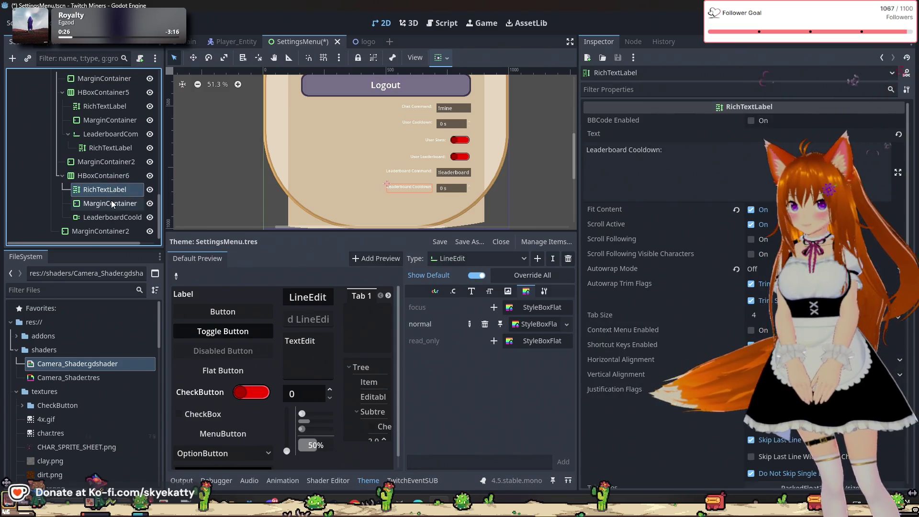
left_click(112, 204)
left_click(114, 192)
left_click(117, 203)
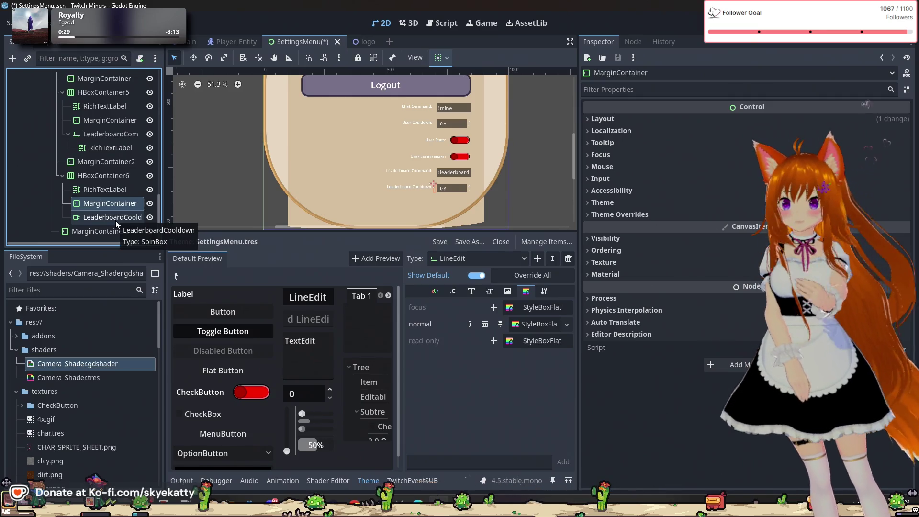
left_click(116, 220)
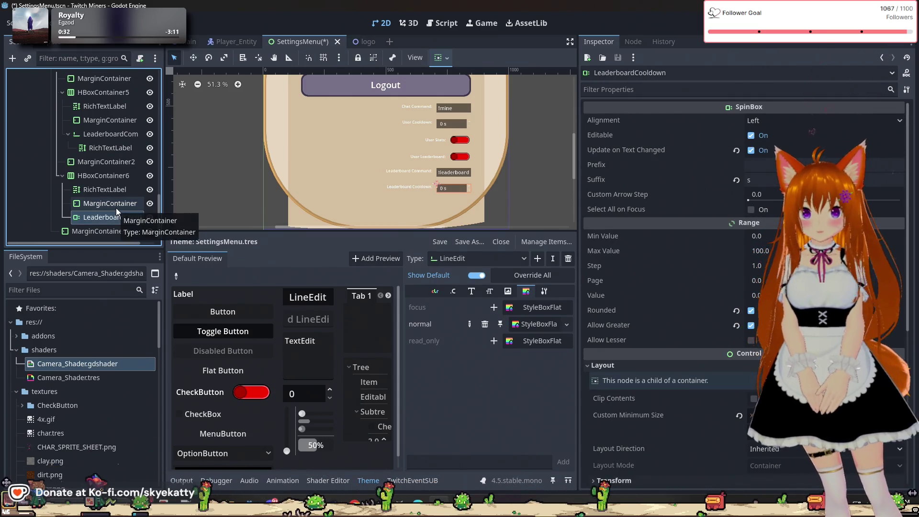
left_click(113, 226)
left_click(118, 205)
left_click(115, 189)
left_click(115, 205)
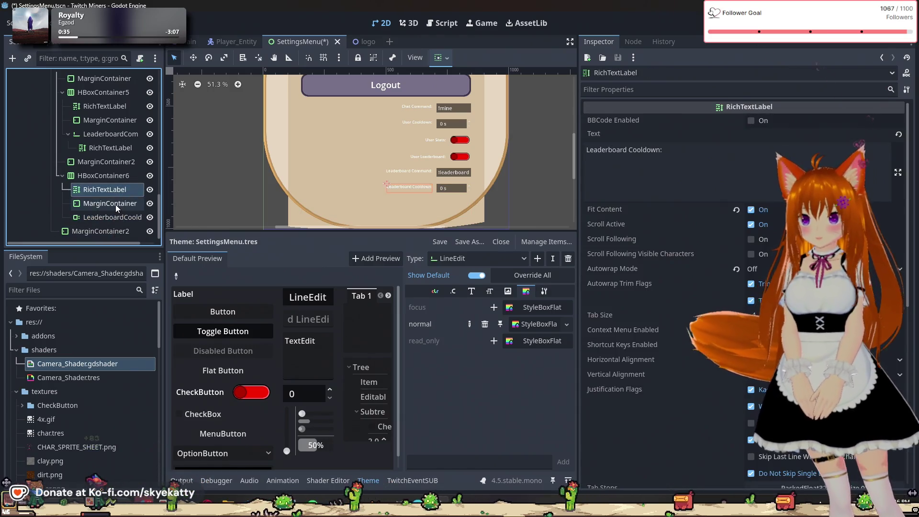
left_click(113, 218)
left_click(113, 203)
left_click(115, 188)
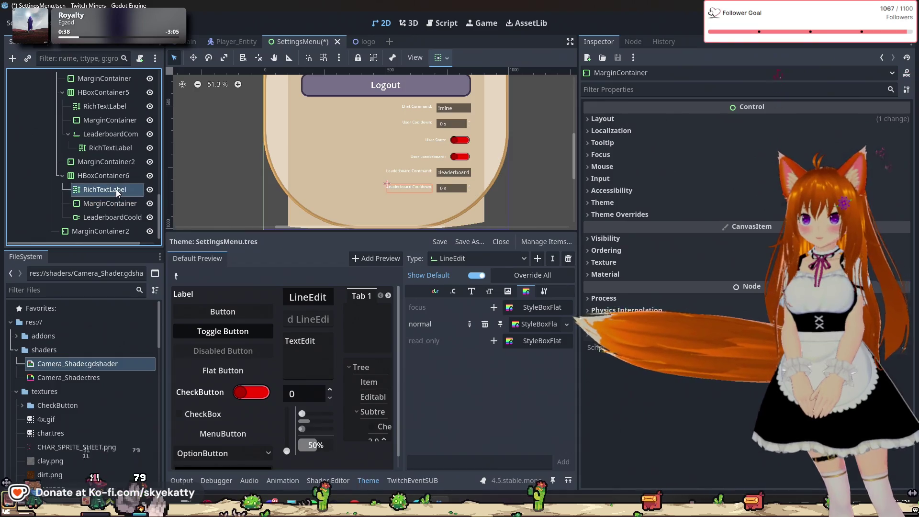
left_click(111, 165)
scroll(111, 166, "up", 2)
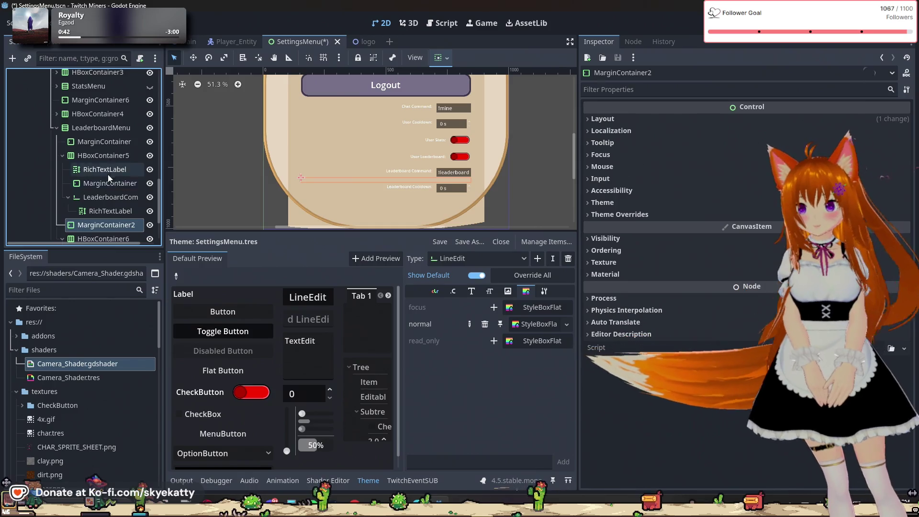
scroll(108, 174, "down", 2)
left_click(114, 147)
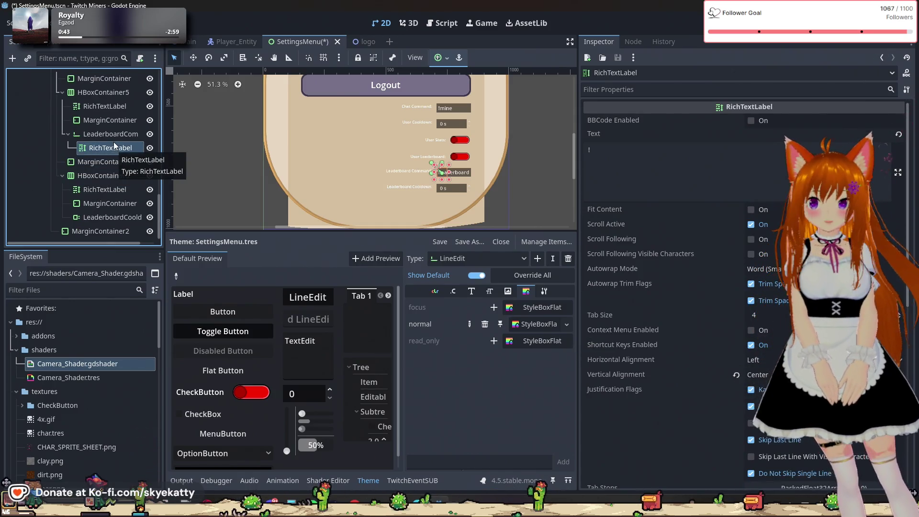
left_click(118, 136)
left_click(120, 148)
left_click(112, 134)
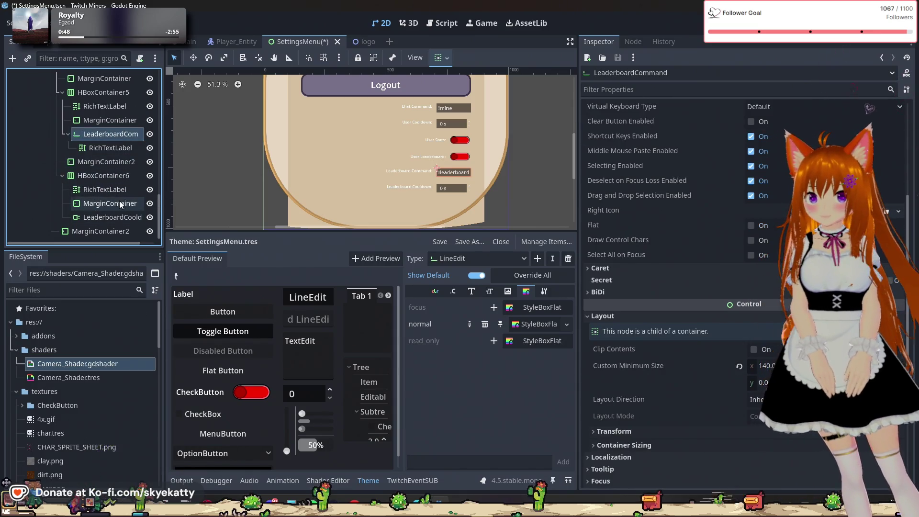
scroll(127, 192, "up", 1)
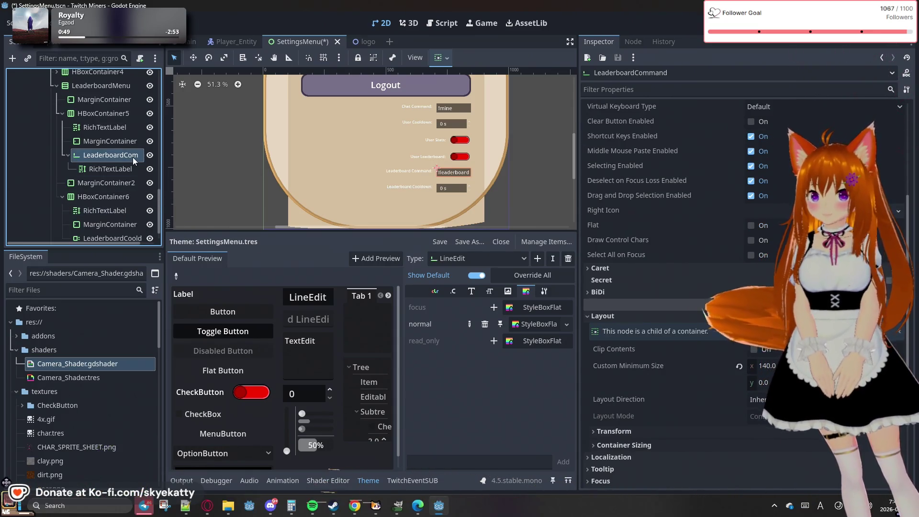
scroll(133, 157, "up", 5)
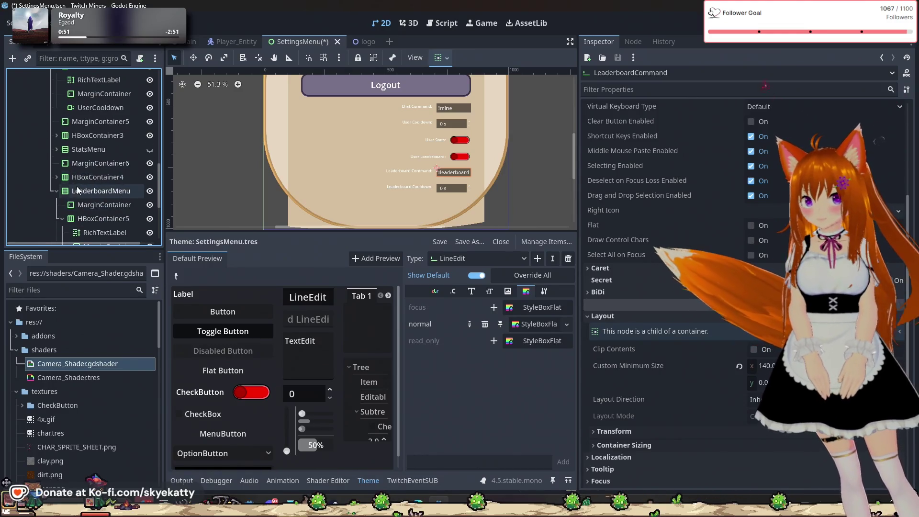
left_click(56, 191)
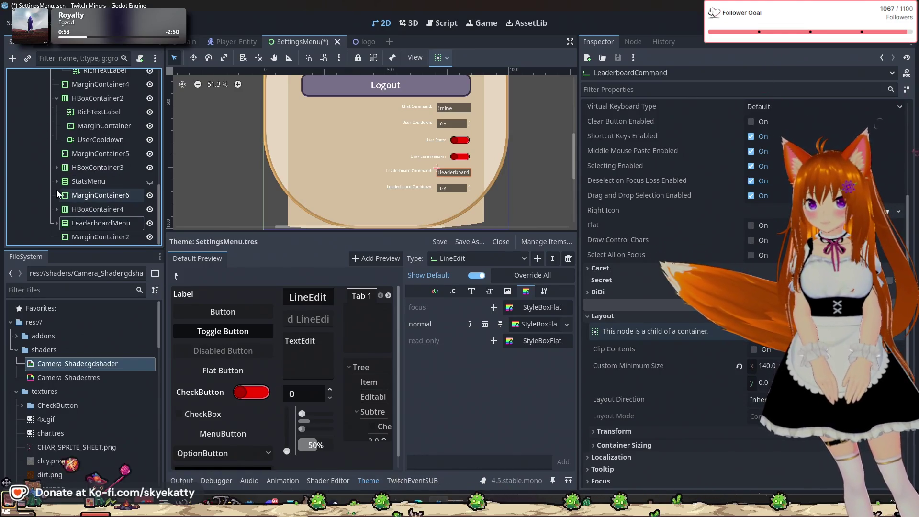
Hide the leaderboard settings rows, show the stats rows, and edit Stats Command's minimum width.
left_click(149, 223)
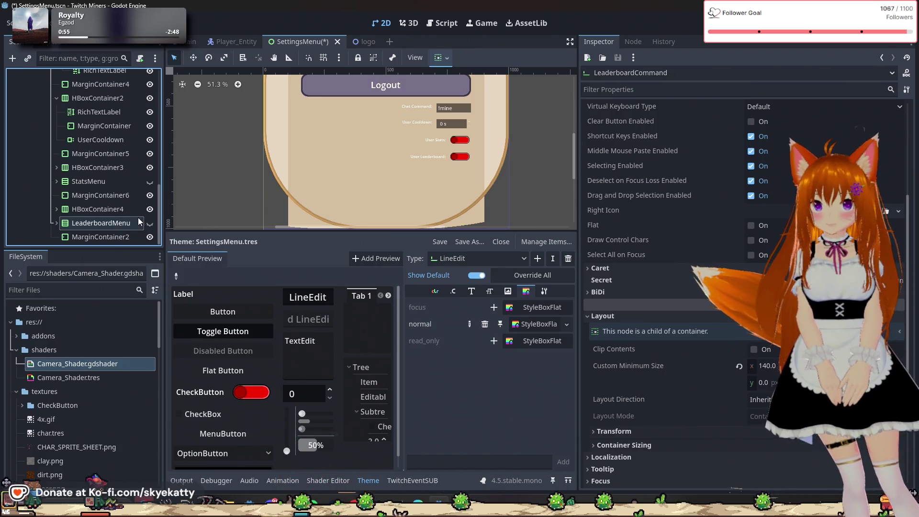
left_click(150, 182)
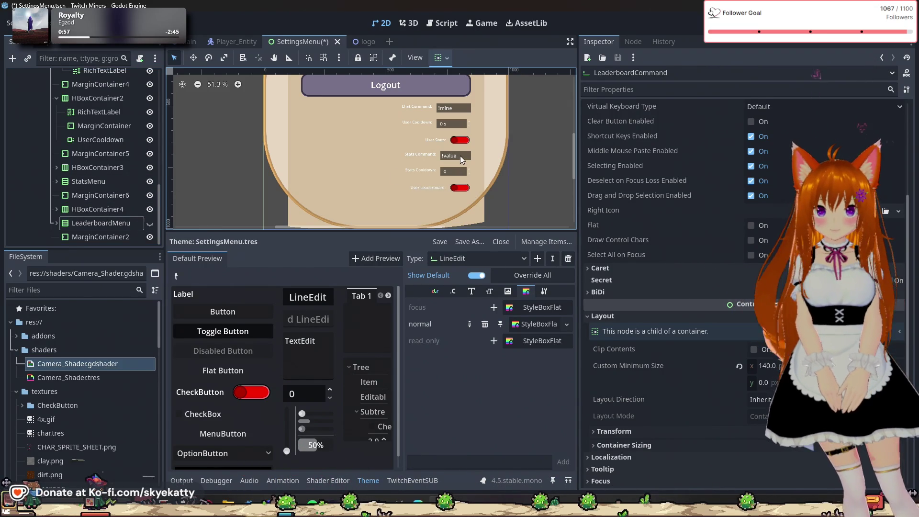
left_click(460, 156)
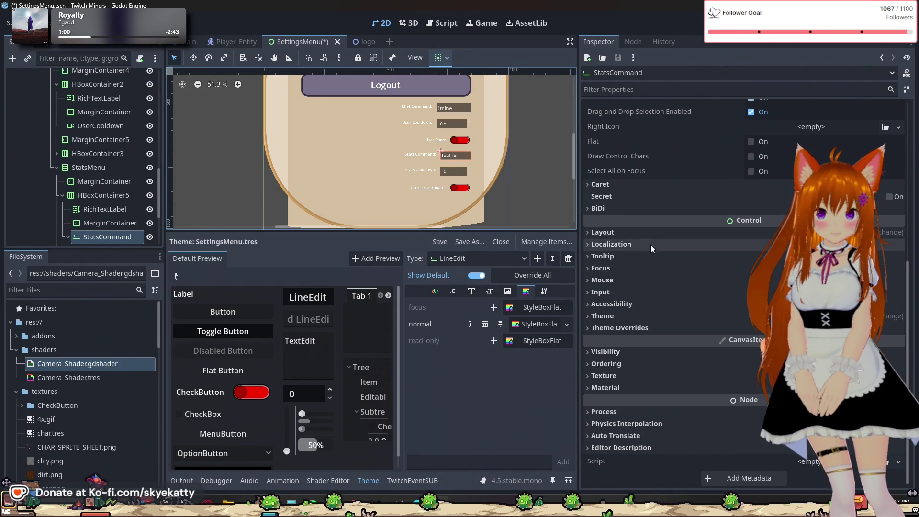
left_click(646, 235)
left_click(761, 283)
type("140.0")
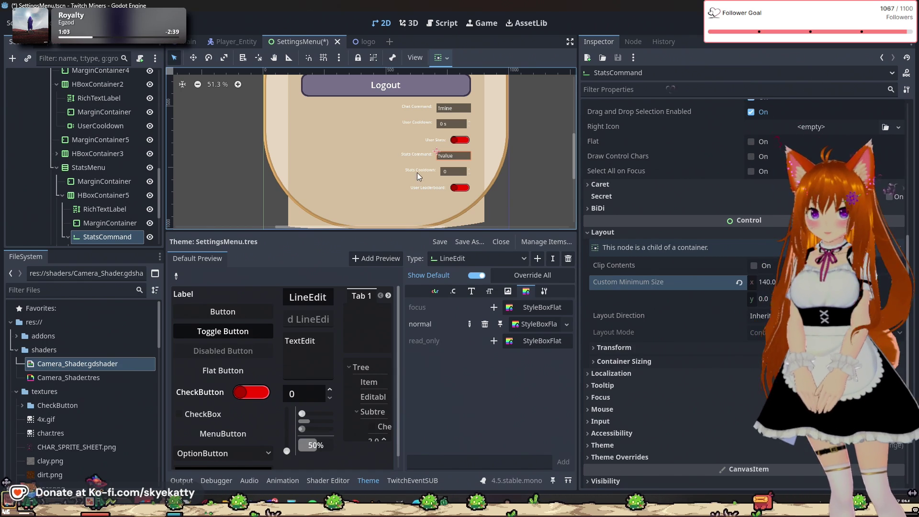
Give the Stats Cooldown spinbox a custom minimum width and check the neighbouring nodes.
left_click(444, 173)
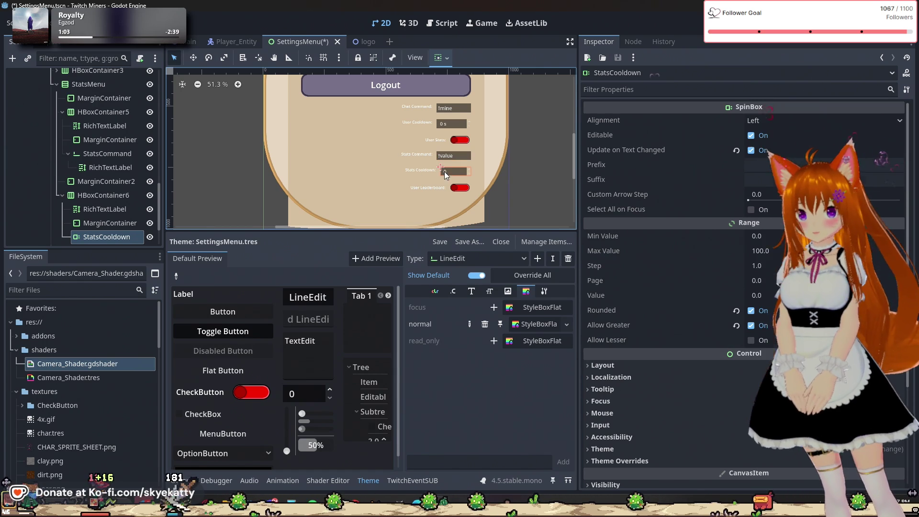
left_click(685, 366)
left_click(765, 414)
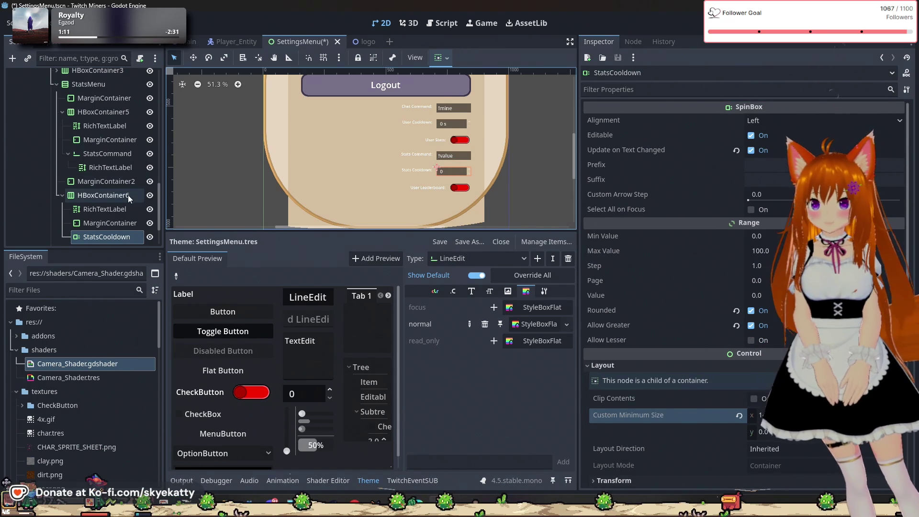
left_click(42, 186)
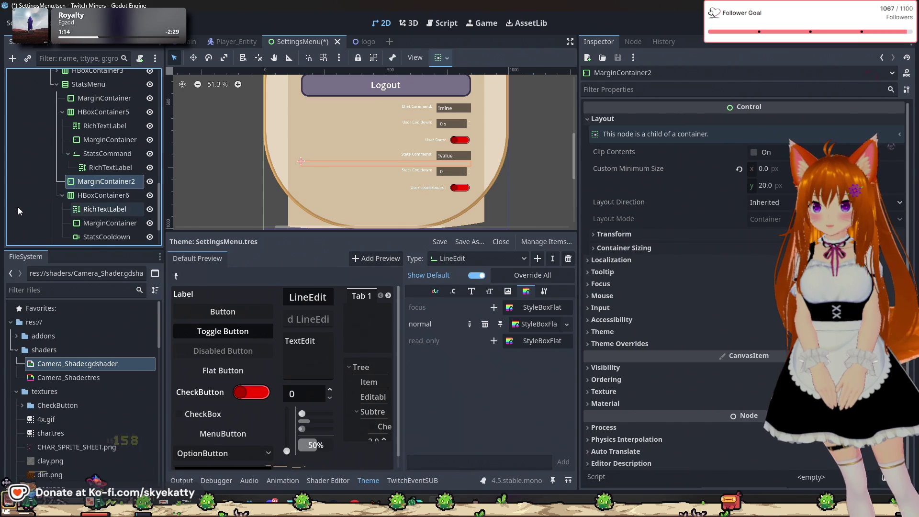
left_click(105, 209)
scroll(142, 192, "up", 2)
scroll(143, 192, "up", 2)
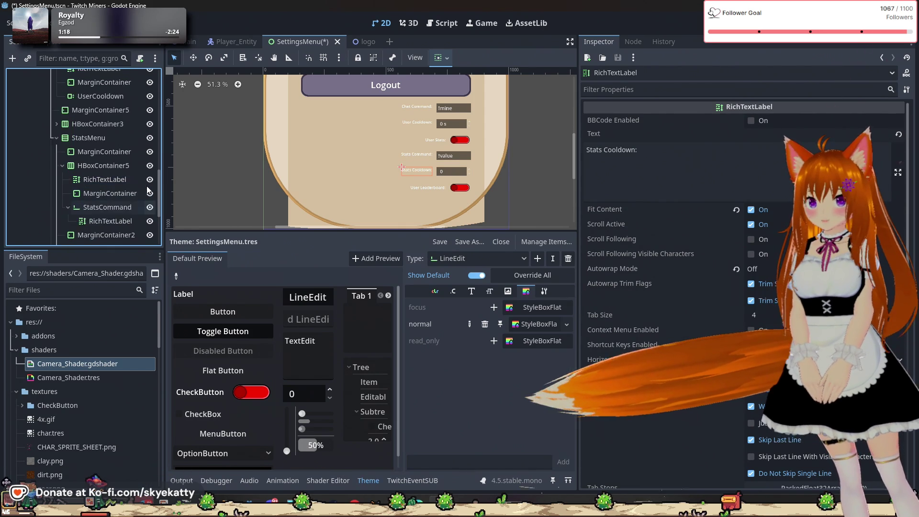
scroll(143, 191, "up", 5)
scroll(349, 165, "up", 2)
scroll(348, 165, "down", 5)
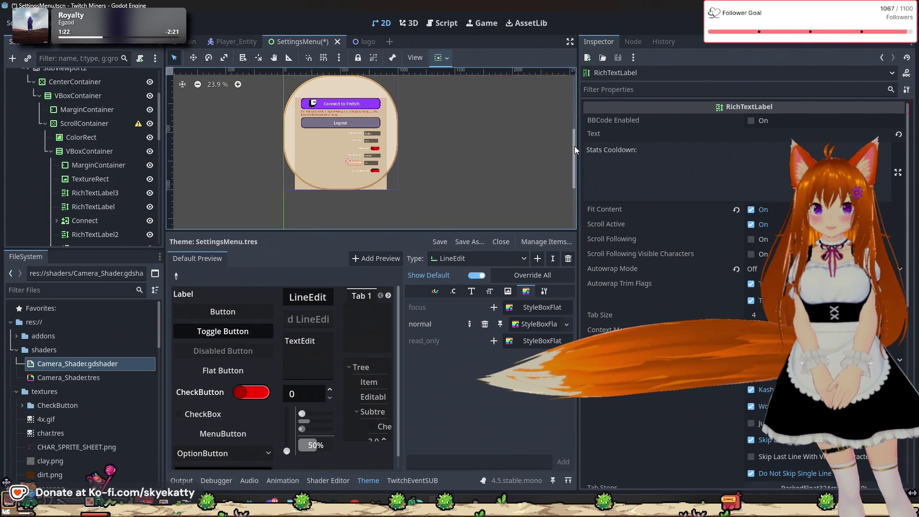
scroll(290, 143, "up", 2)
scroll(363, 138, "up", 2)
scroll(363, 138, "down", 2)
scroll(362, 138, "up", 1)
scroll(362, 138, "down", 1)
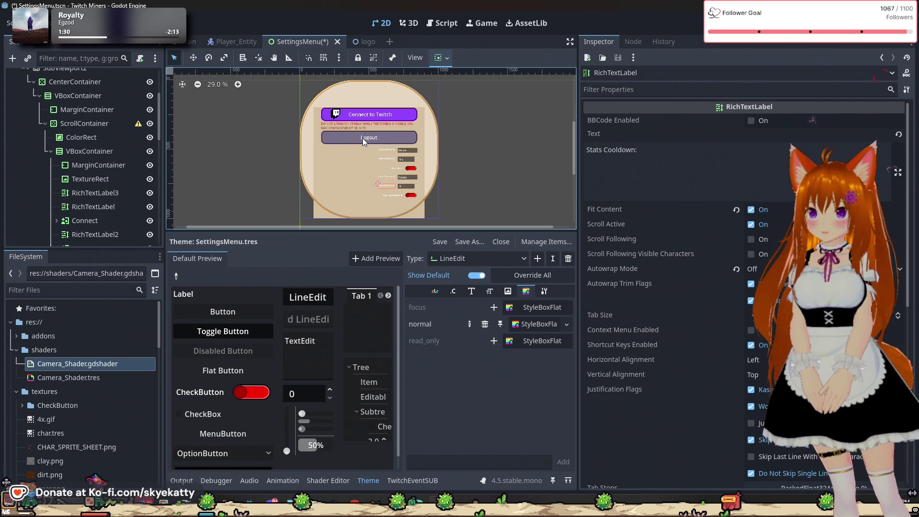
scroll(118, 142, "up", 4)
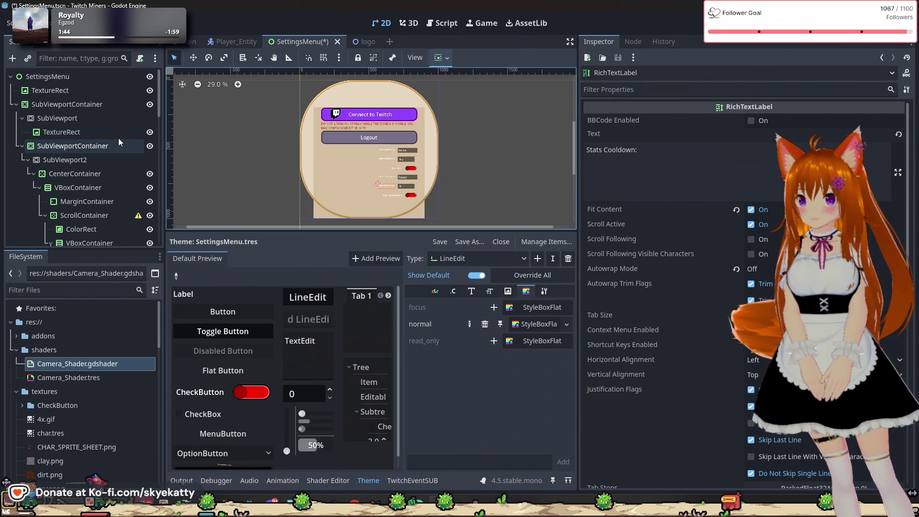
left_click(84, 74)
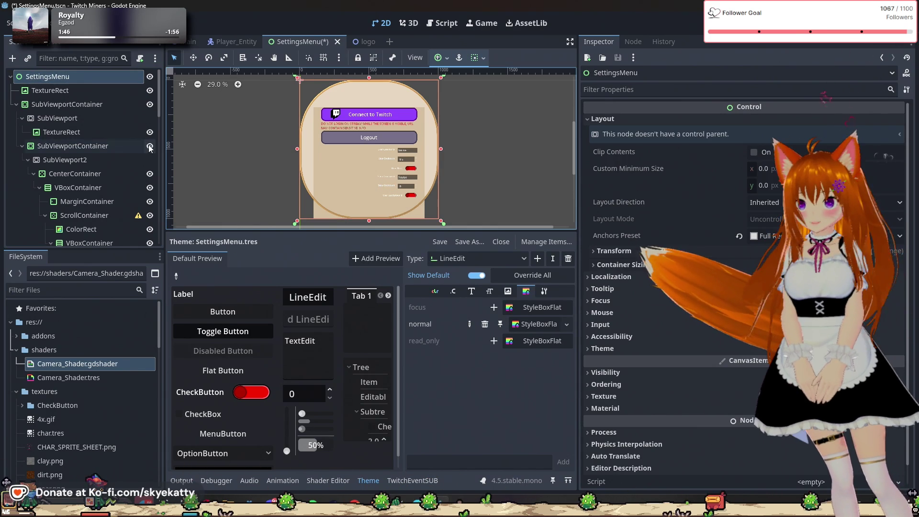
Attach a new res://settings_menu.gd script extending Control to SettingsMenu and add a blank line.
right_click(114, 76)
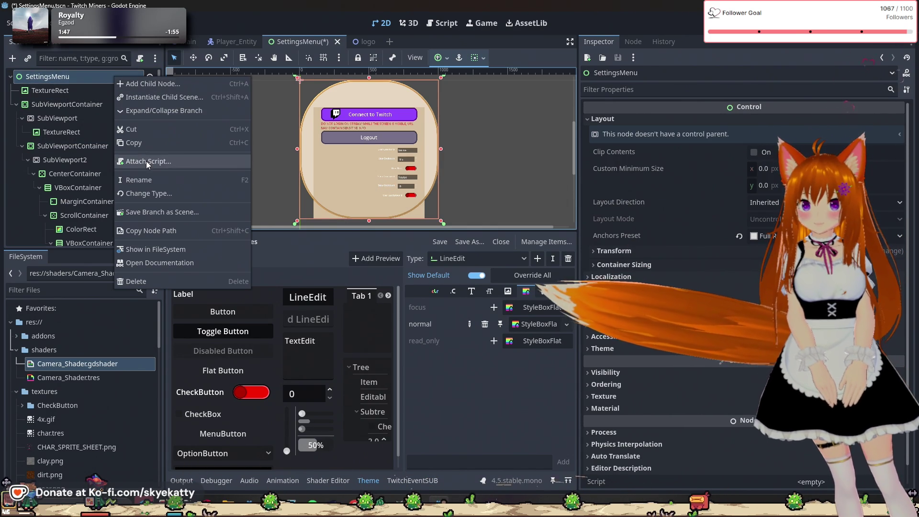
left_click(145, 162)
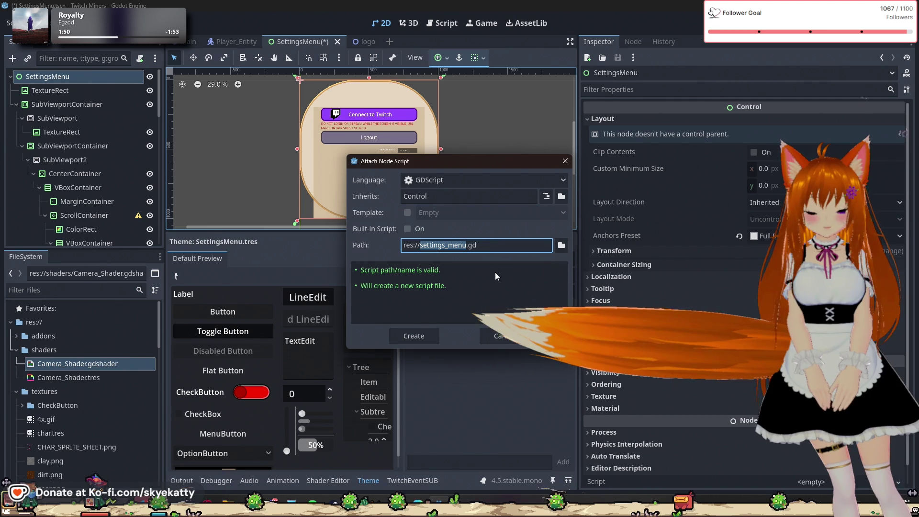
left_click(423, 341)
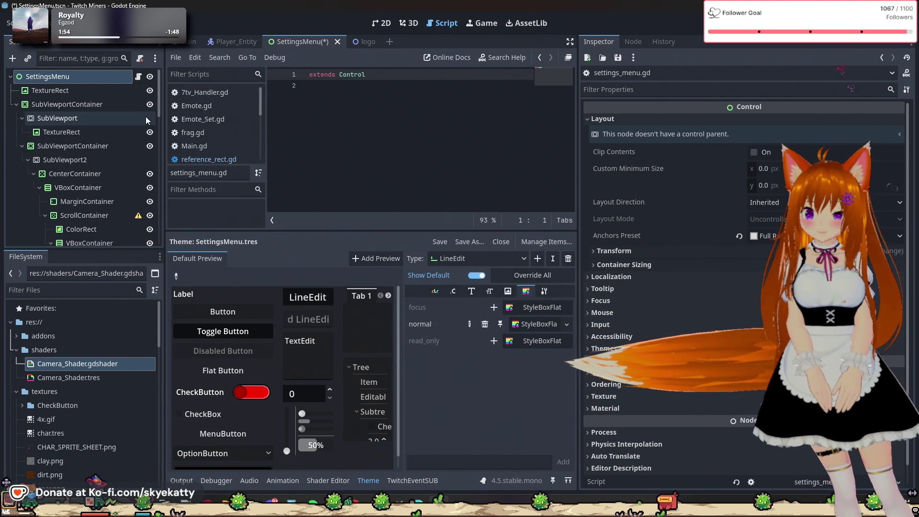
left_click_drag(164, 117, 175, 123)
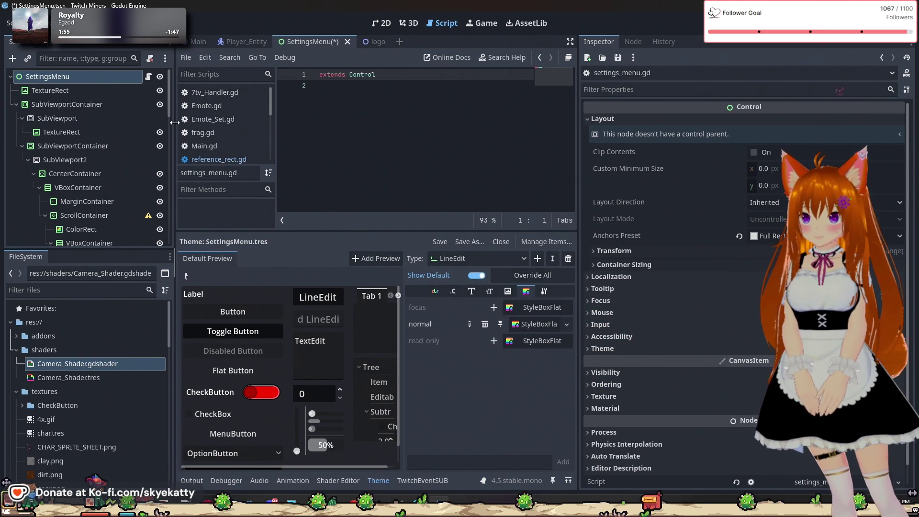
left_click(387, 125)
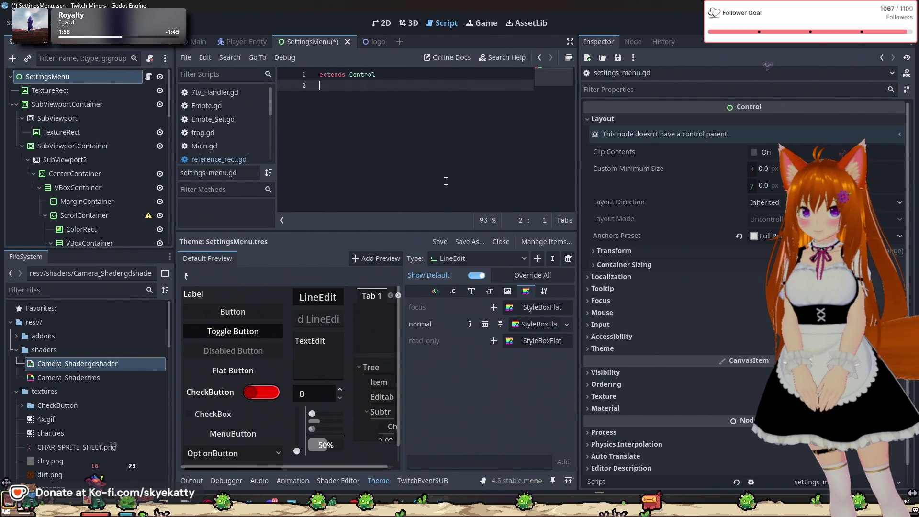
key("Return")
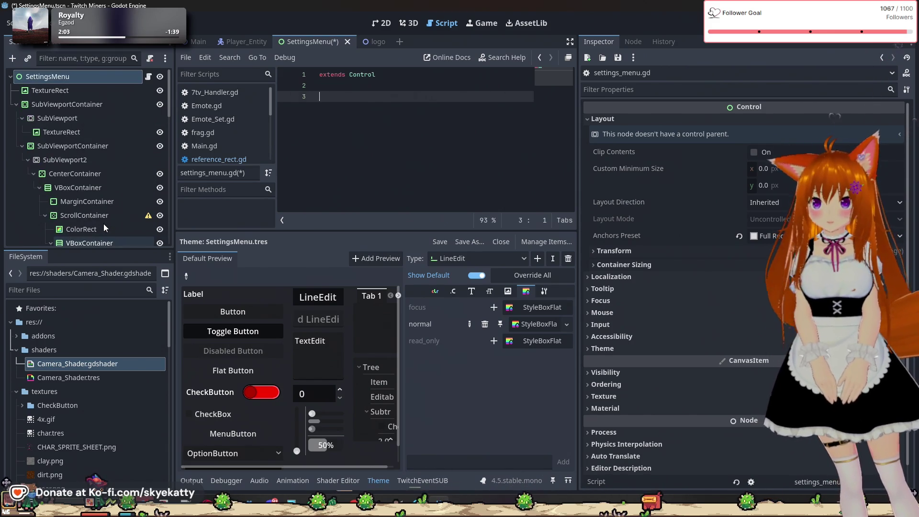
left_click_drag(175, 180, 166, 184)
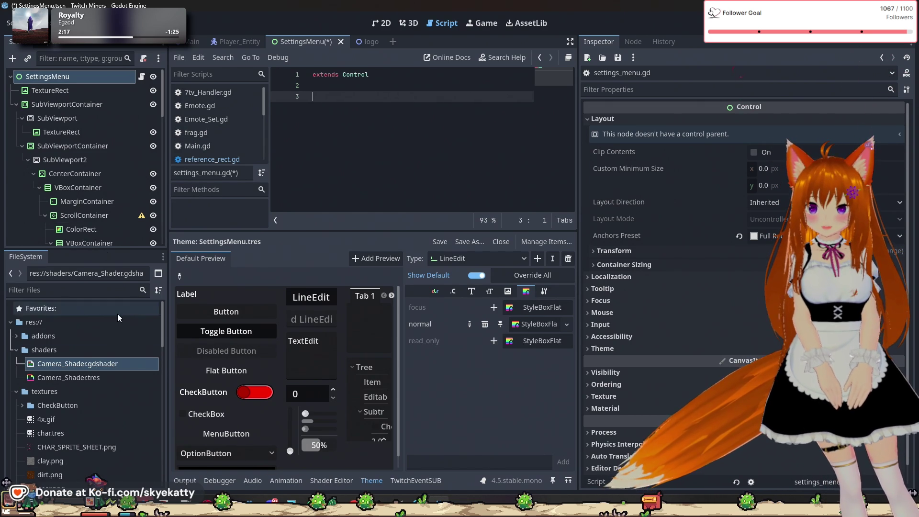
scroll(105, 375, "down", 3)
scroll(109, 371, "up", 3)
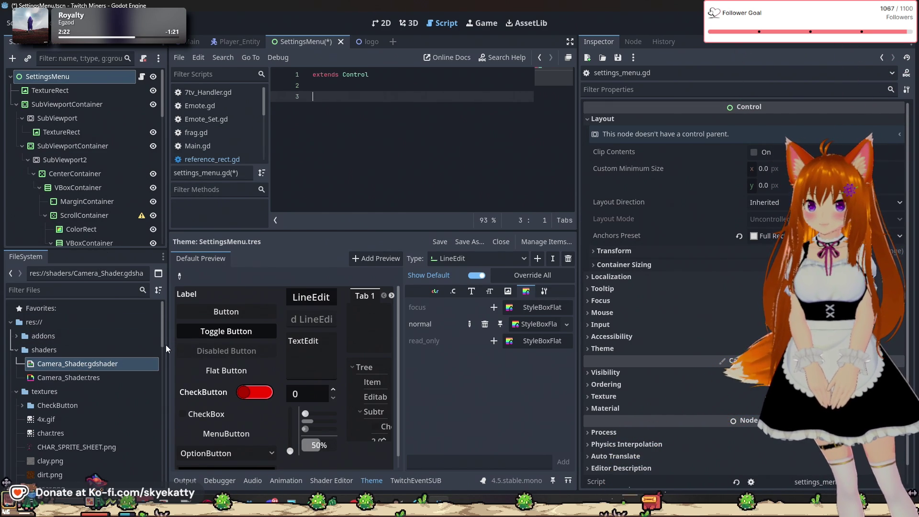
mouse_move(168, 347)
left_mouse_down()
mouse_move(168, 327)
mouse_move(171, 378)
mouse_move(171, 291)
left_mouse_up()
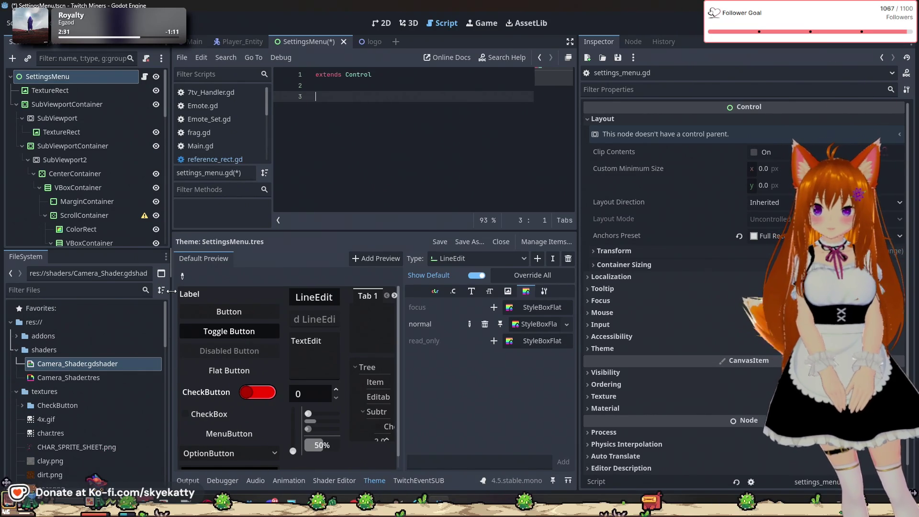
mouse_move(169, 311)
left_mouse_down()
mouse_move(167, 326)
mouse_move(166, 301)
left_mouse_up()
scroll(145, 353, "down", 2)
scroll(145, 360, "up", 2)
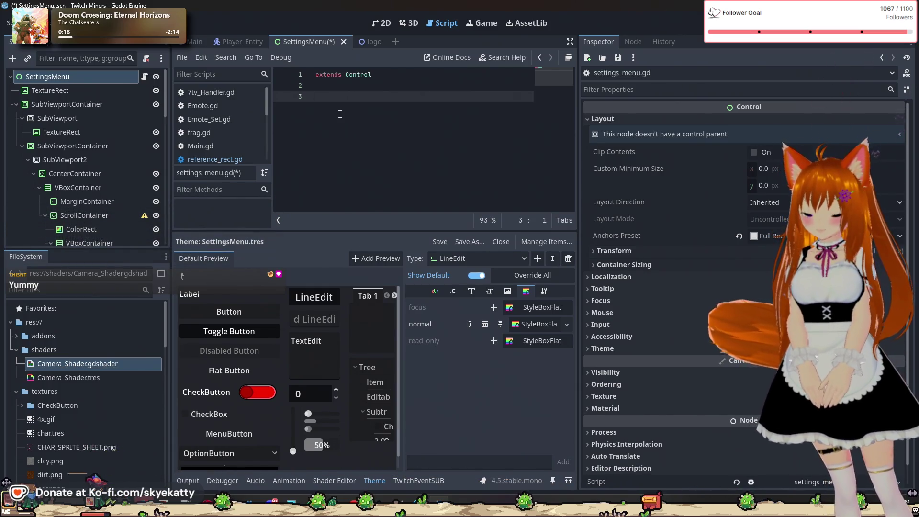
Save settings_menu.gd and collapse the theme editor so the script editor gets more room.
key("ctrl+s")
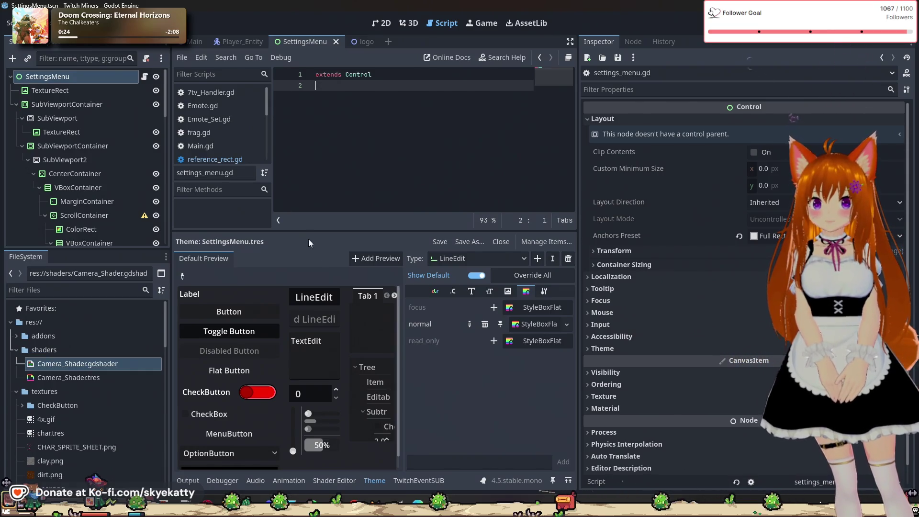
left_click_drag(406, 230, 415, 337)
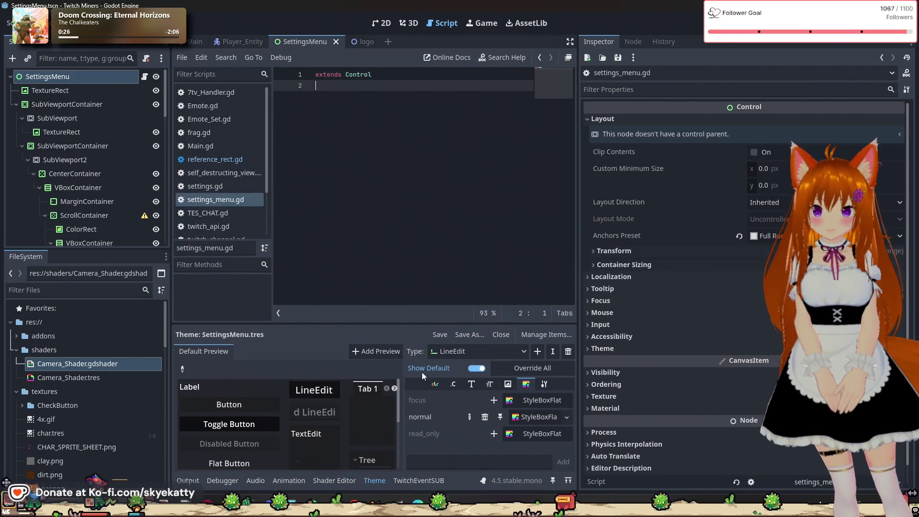
left_click(372, 480)
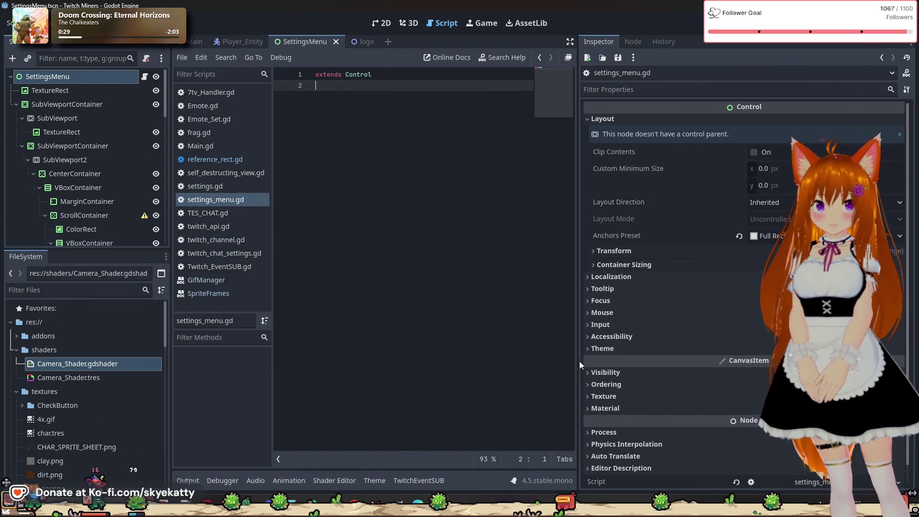
left_click_drag(579, 366, 746, 366)
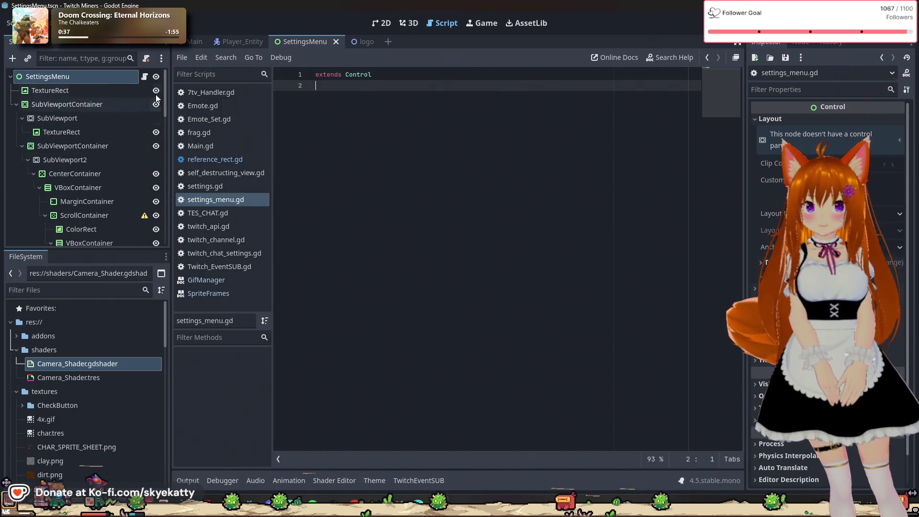
left_click(40, 23)
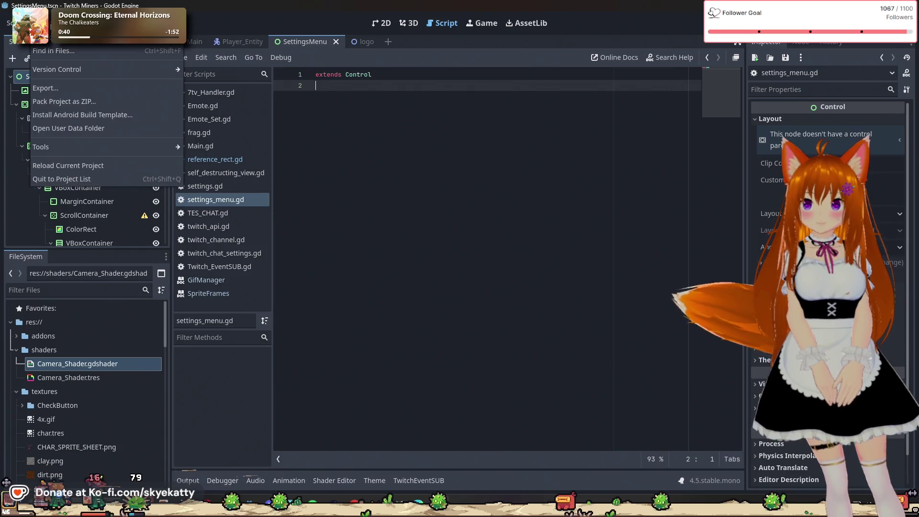
In Project Settings' Globals tab, enter Settings as a new autoload name and add it.
left_click(87, 64)
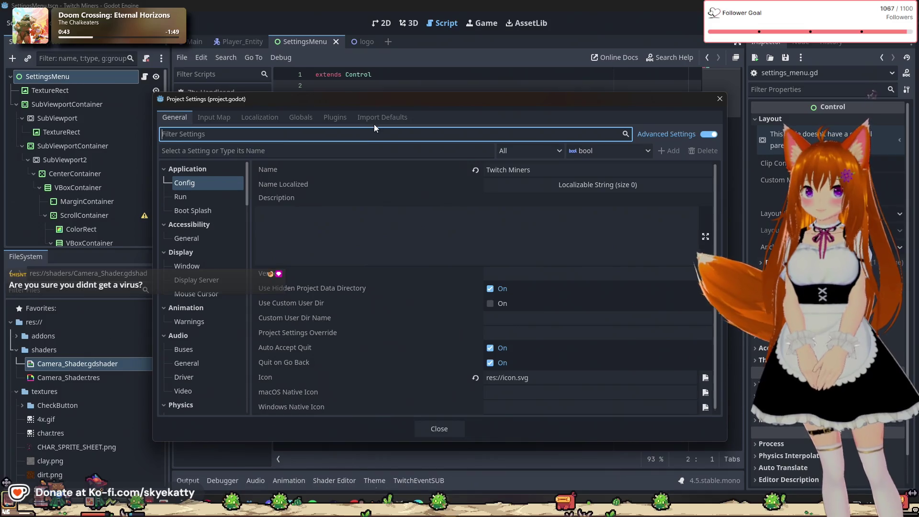
left_click(330, 118)
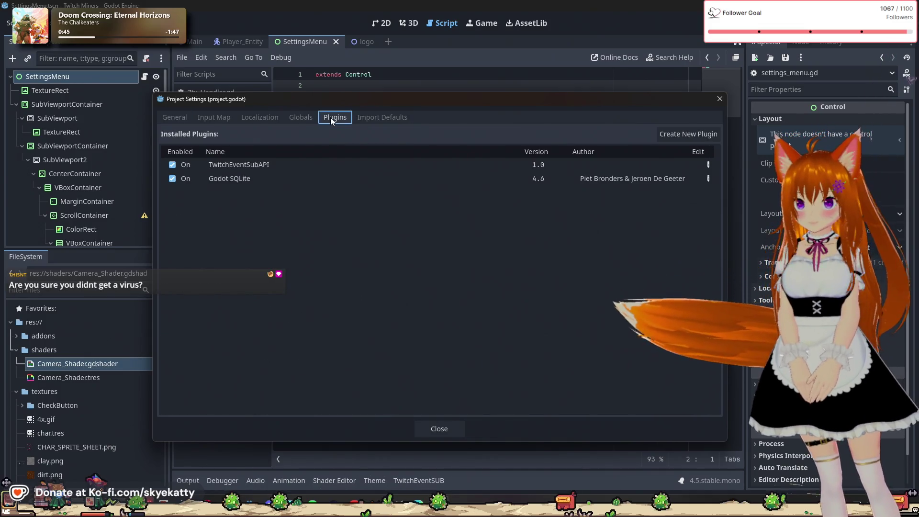
left_click(303, 117)
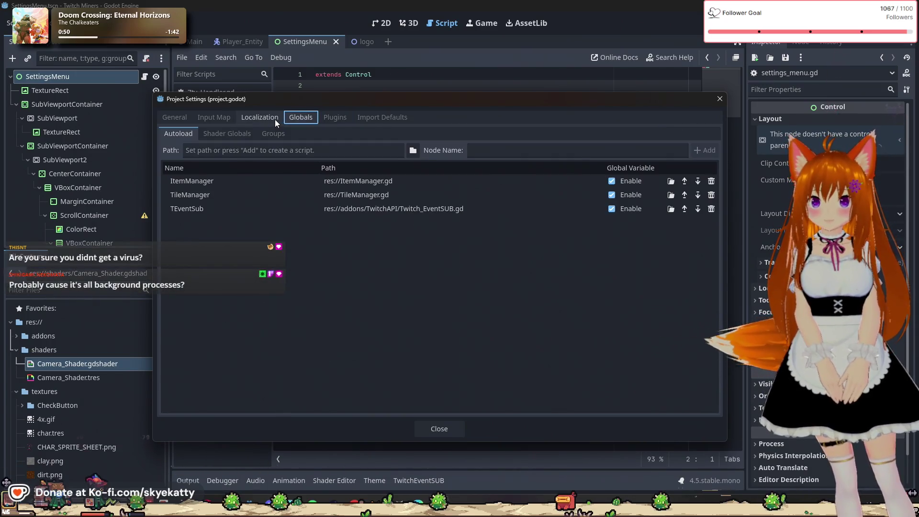
left_click(311, 305)
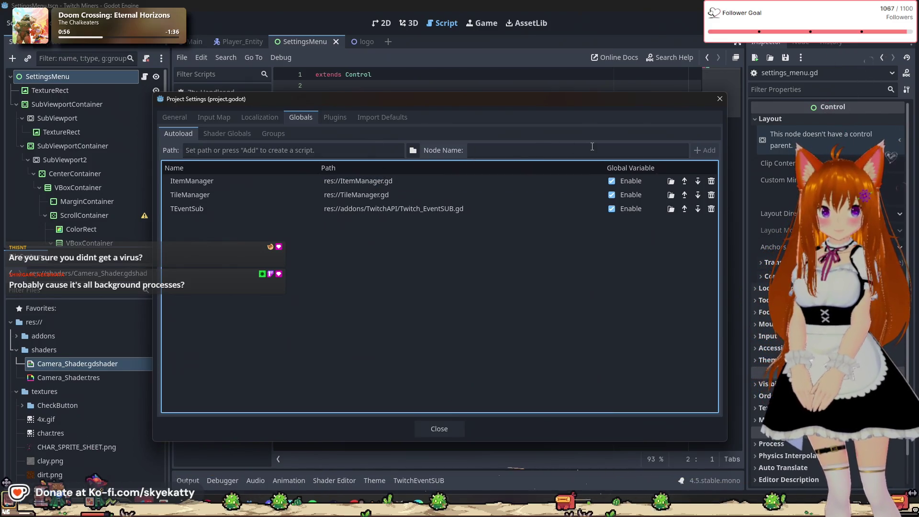
left_click(624, 150)
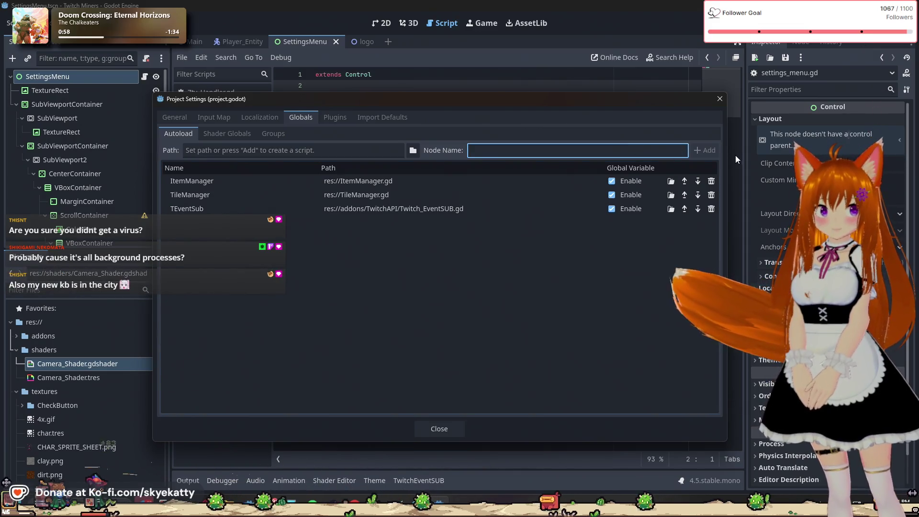
type("S")
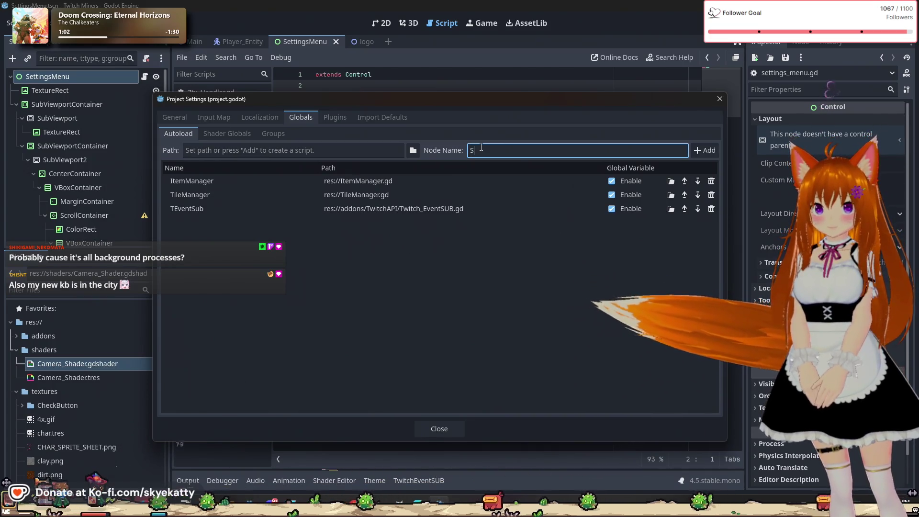
type("e")
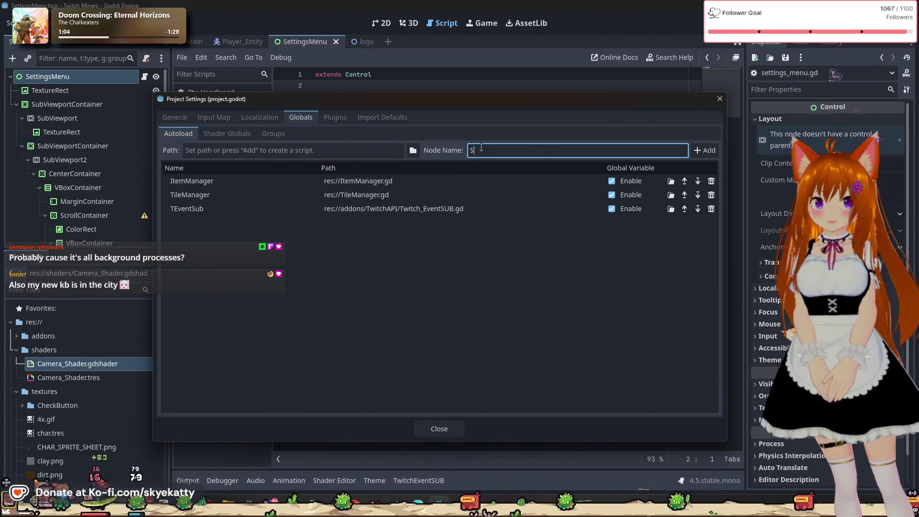
type("ttings")
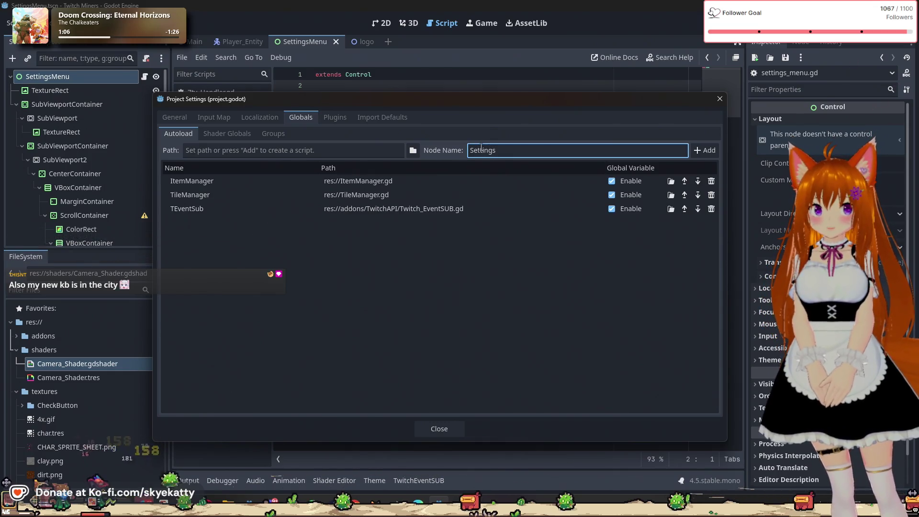
left_click(705, 150)
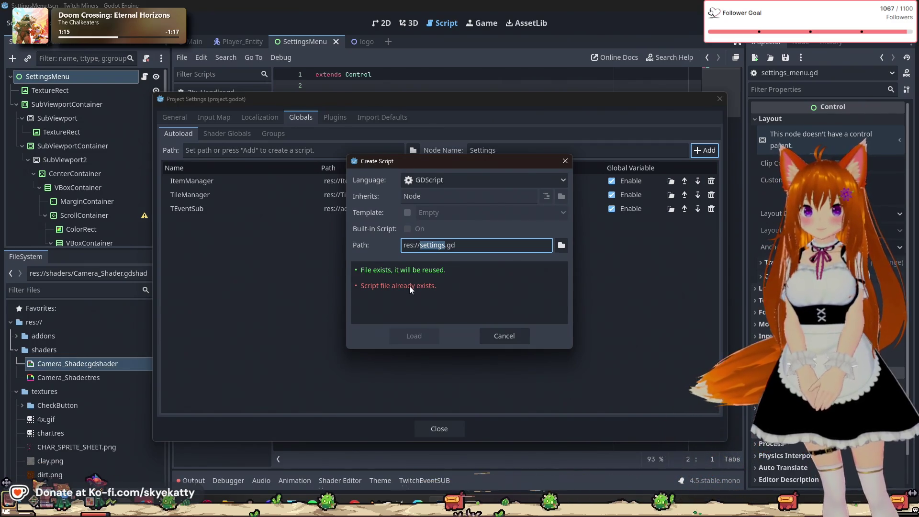
Cancel the Create Script dialog for the Settings autoload and close Project Settings.
left_click(444, 247)
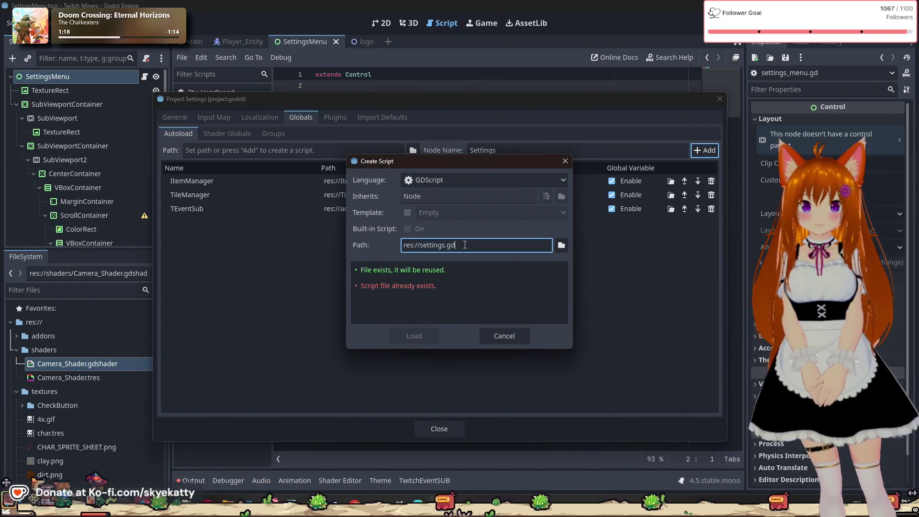
left_click(407, 213)
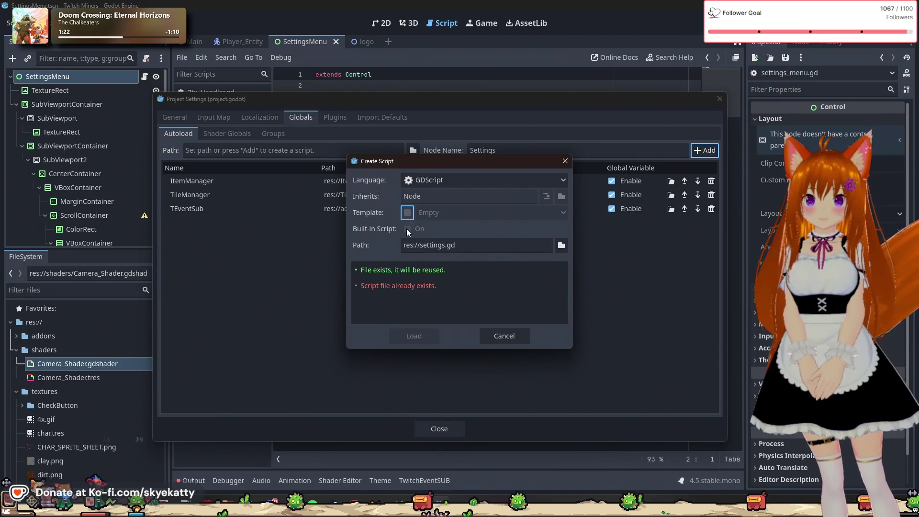
left_click(406, 231)
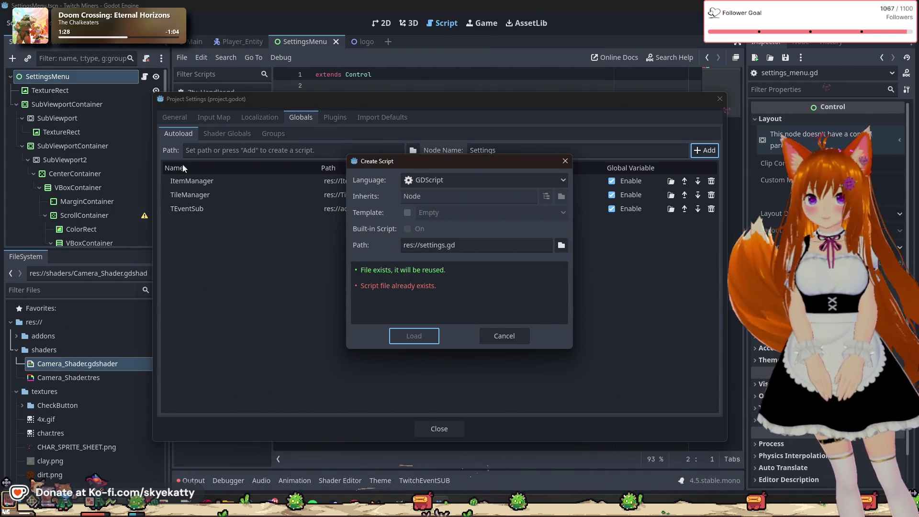
key("Escape")
left_click_drag(194, 99, 365, 96)
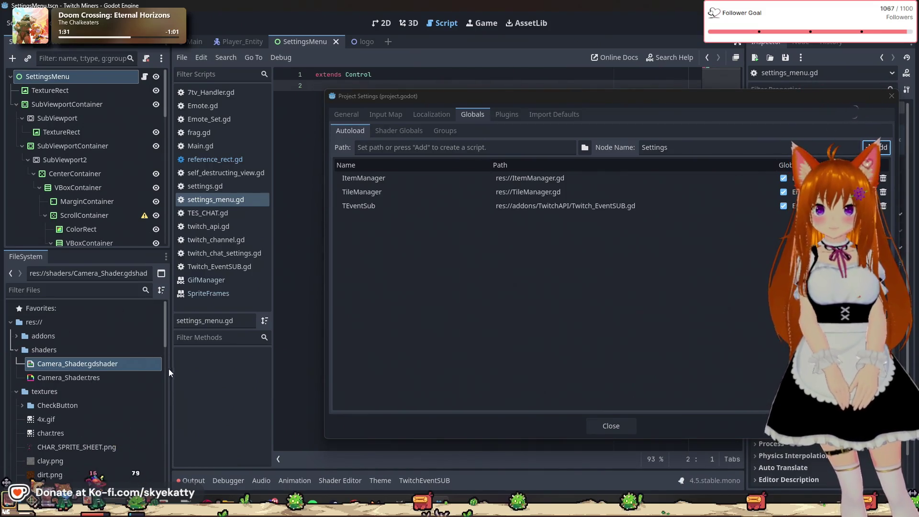
left_click(891, 95)
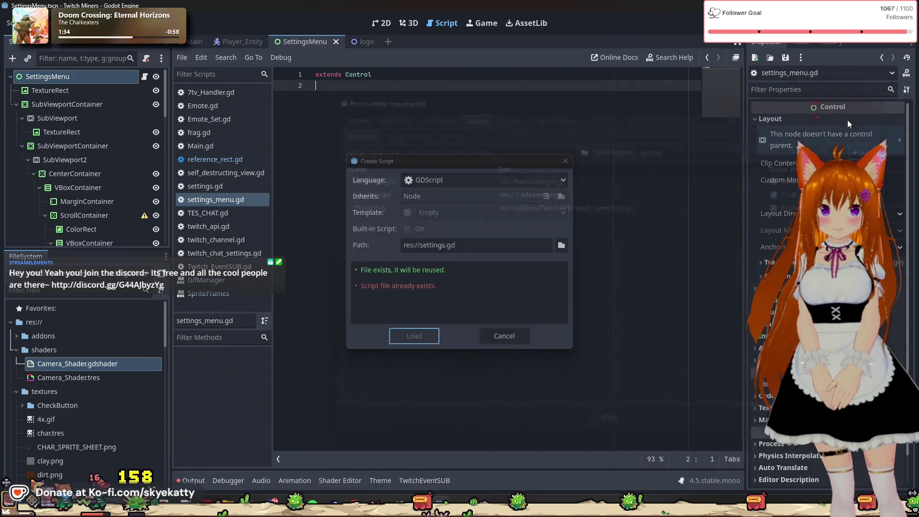
left_click(496, 340)
Locate and select settings.gd in the FileSystem dock.
scroll(96, 392, "down", 15)
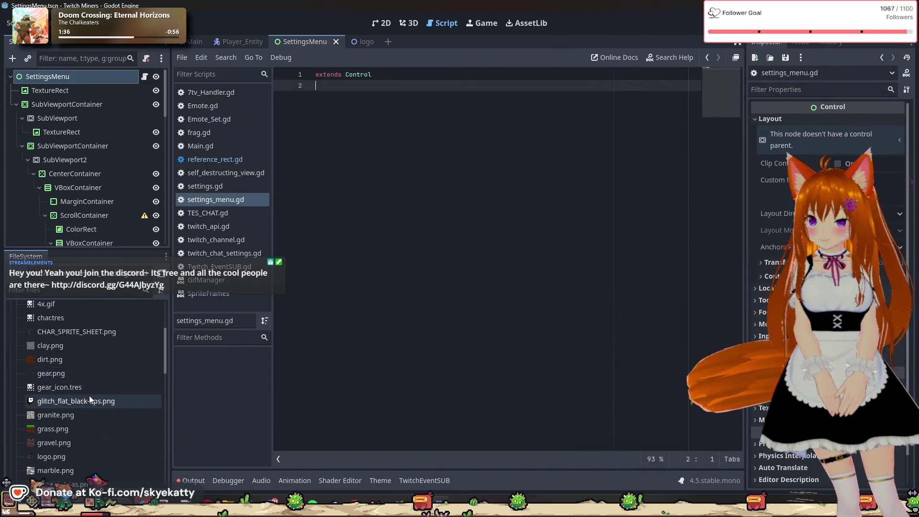
left_click(93, 381)
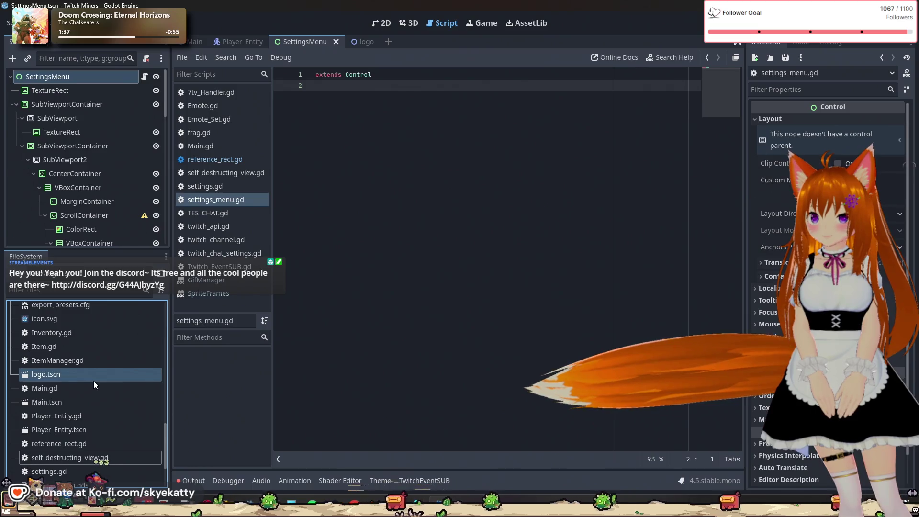
scroll(81, 406, "down", 2)
left_click(75, 403)
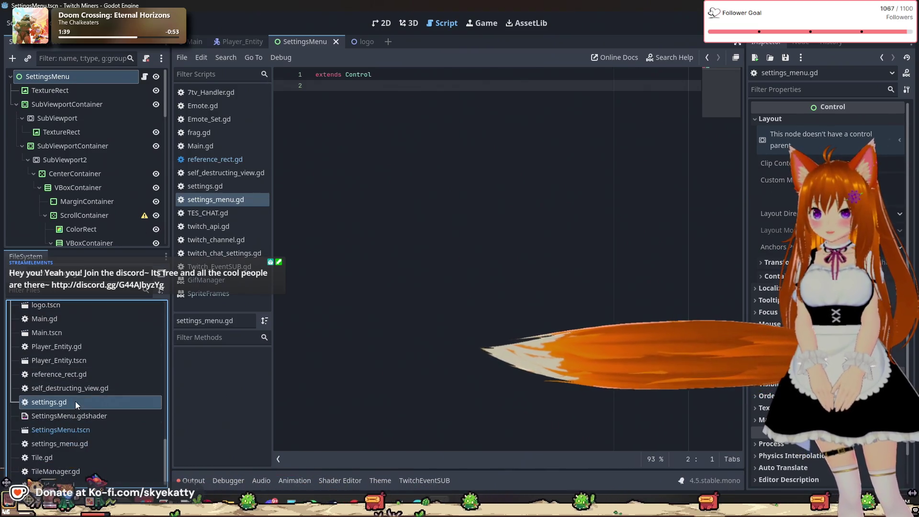
Open the texture-button script settings.gd, then rename it to settings_button.gd.
double_click(76, 403)
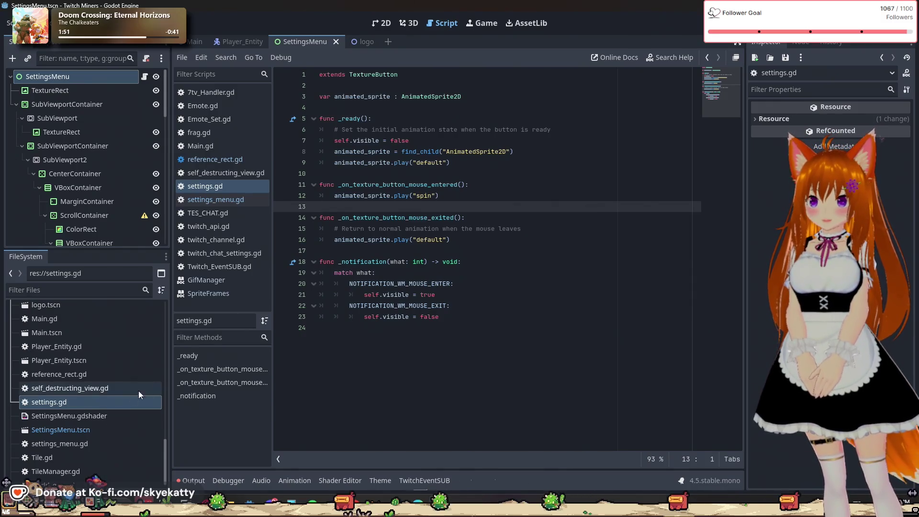
right_click(62, 403)
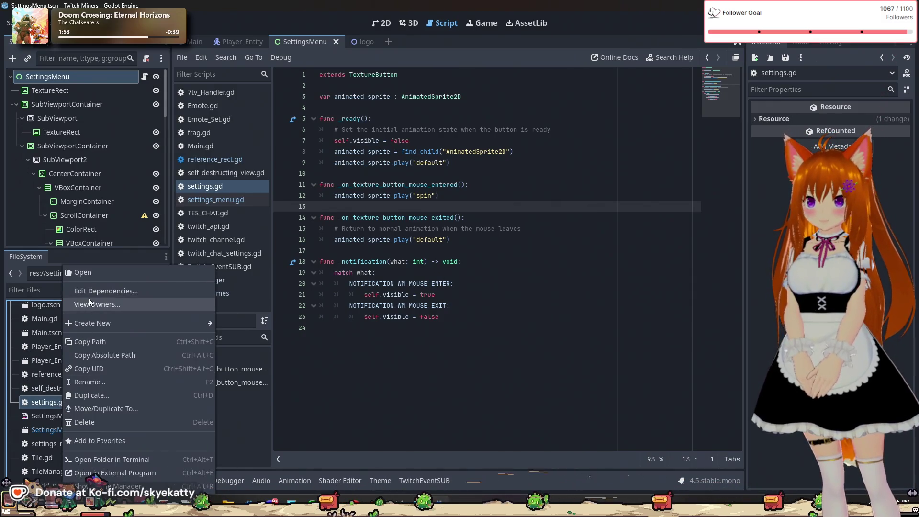
right_click(47, 403)
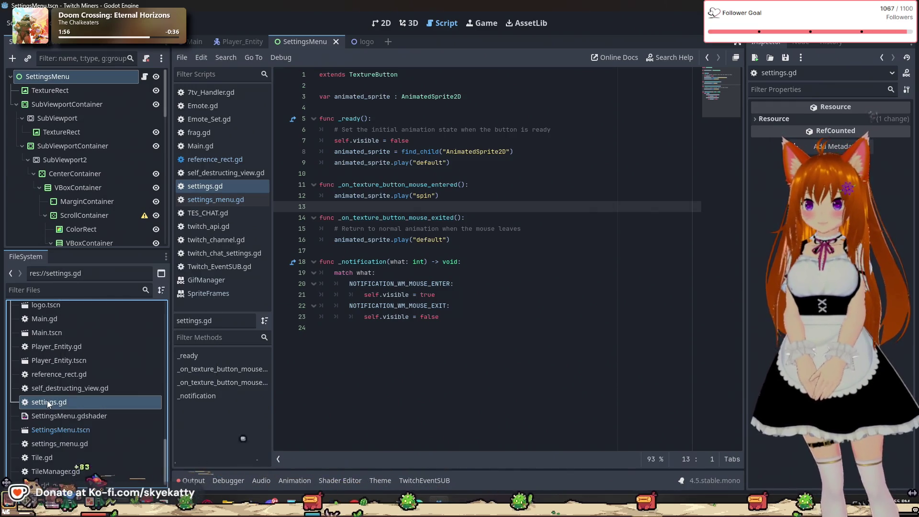
right_click(47, 400)
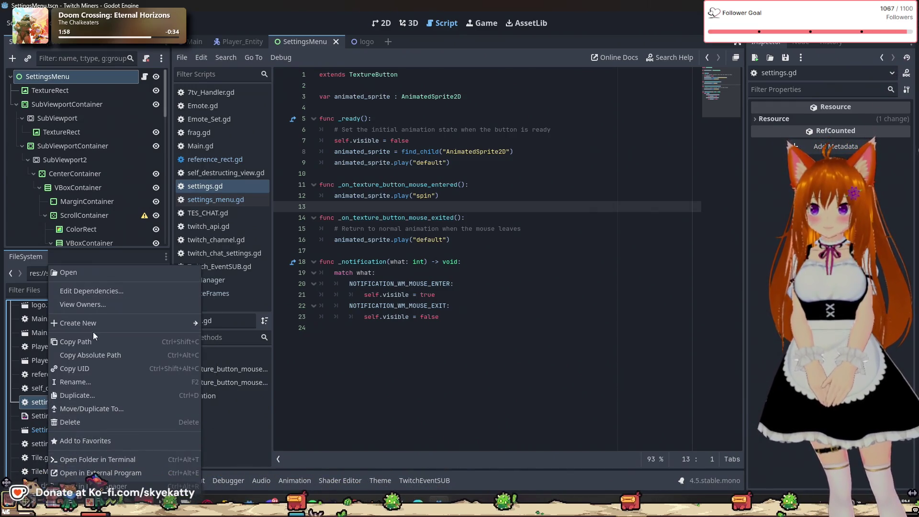
left_click(39, 402)
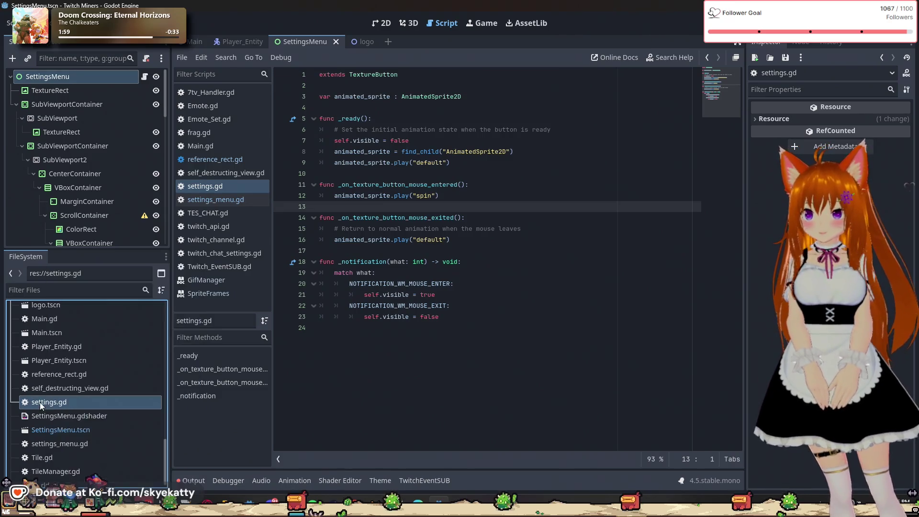
right_click(75, 405)
left_click(107, 380)
key("Right")
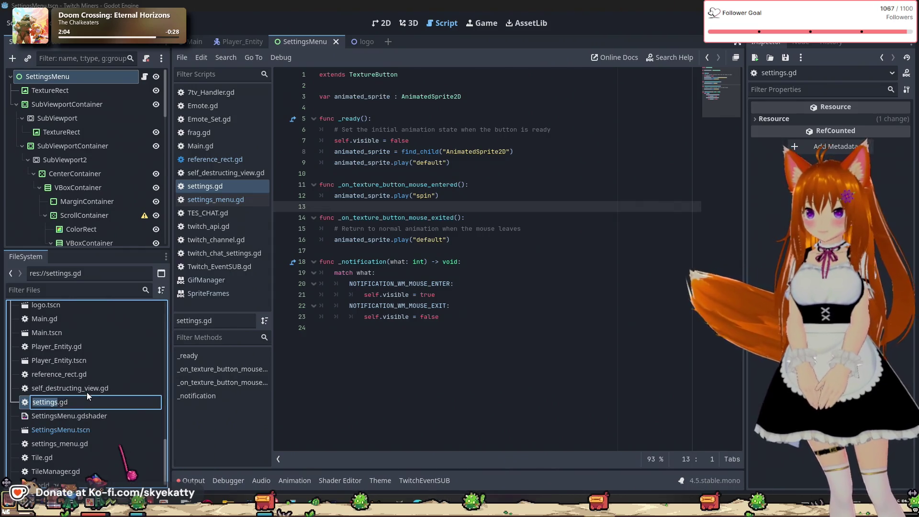
type("_")
type("button")
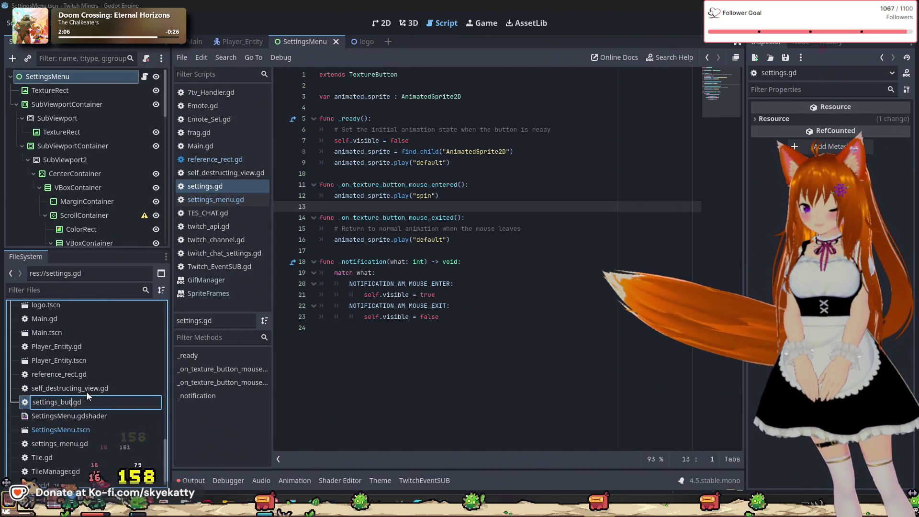
key("Return")
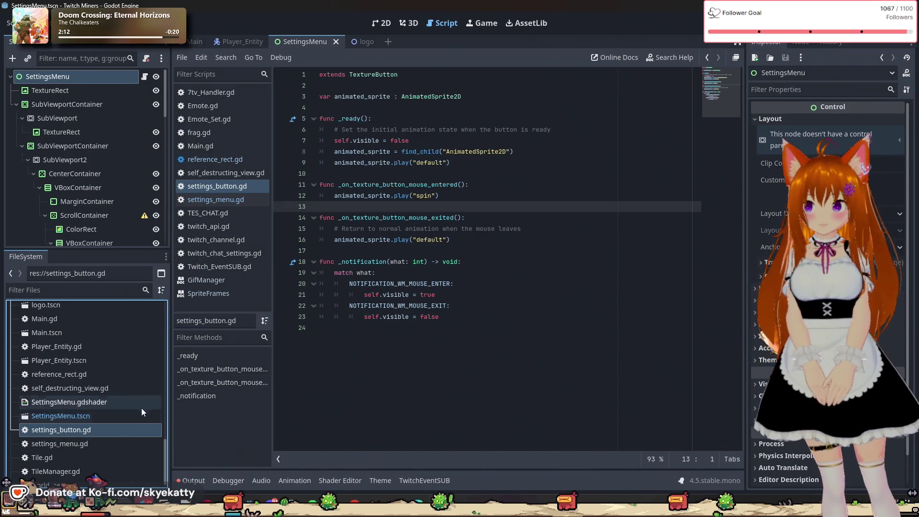
scroll(120, 421, "up", 4)
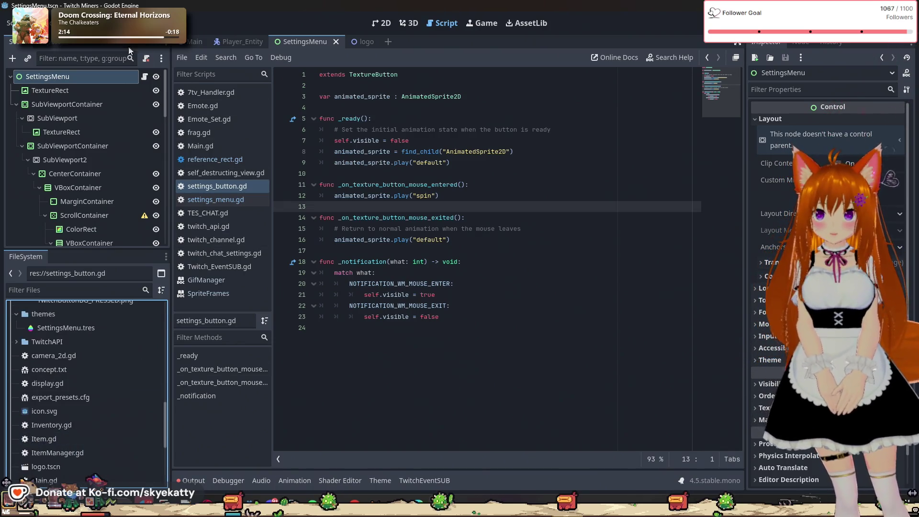
Add a Settings autoload with a new res://settings.gd script and open it from the list.
left_click(42, 23)
left_click(52, 53)
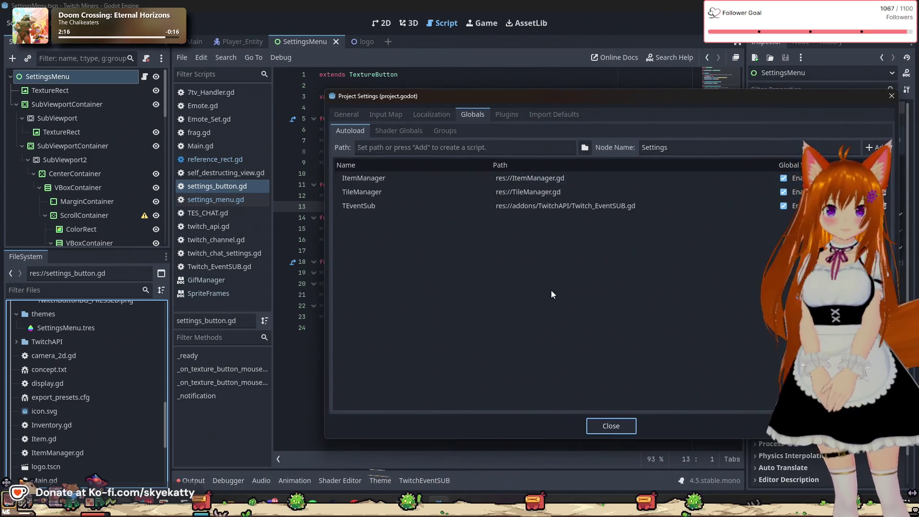
left_click(472, 114)
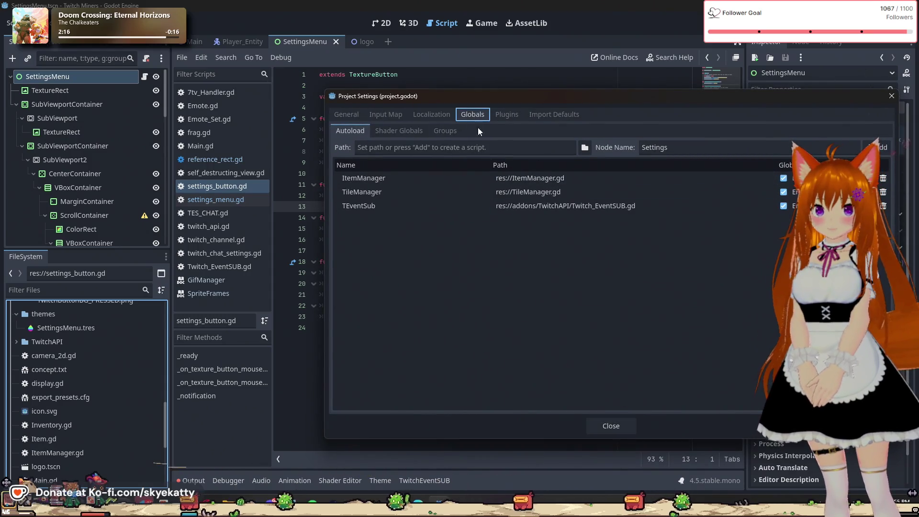
left_click(780, 143)
key("Return")
left_click(429, 337)
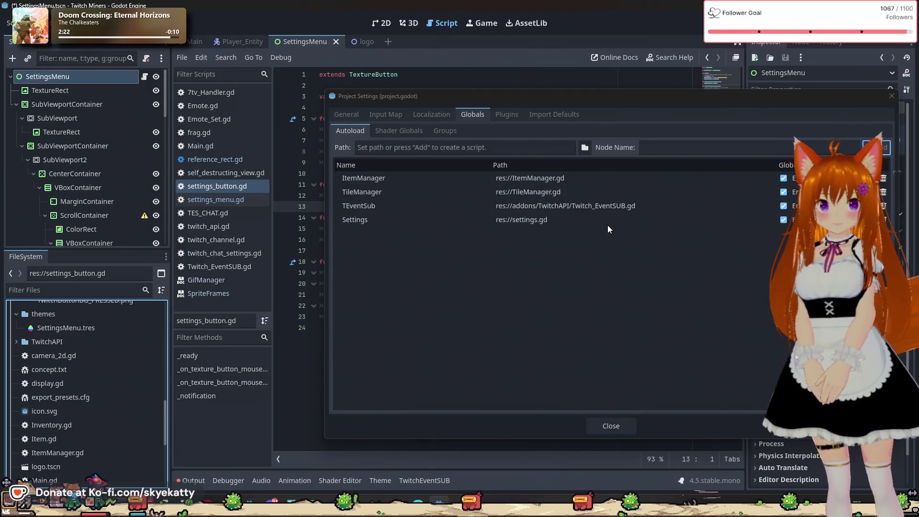
left_click(536, 222)
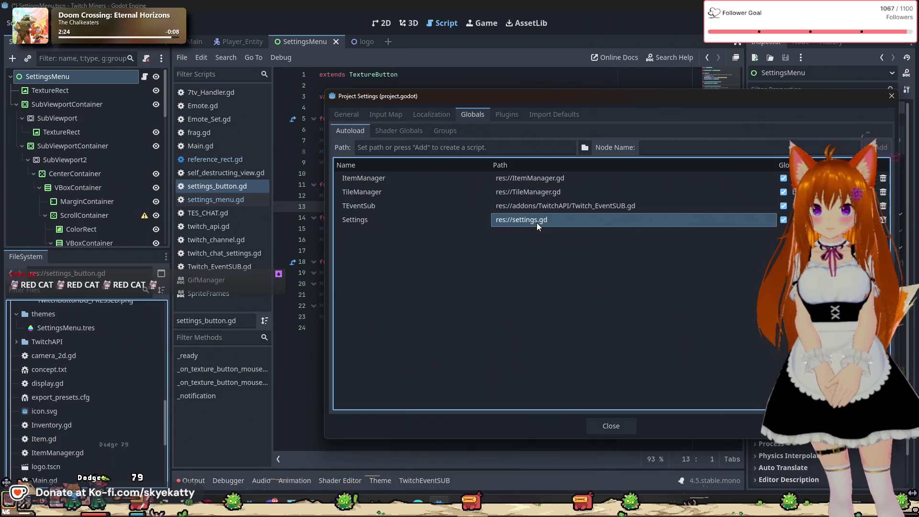
double_click(536, 223)
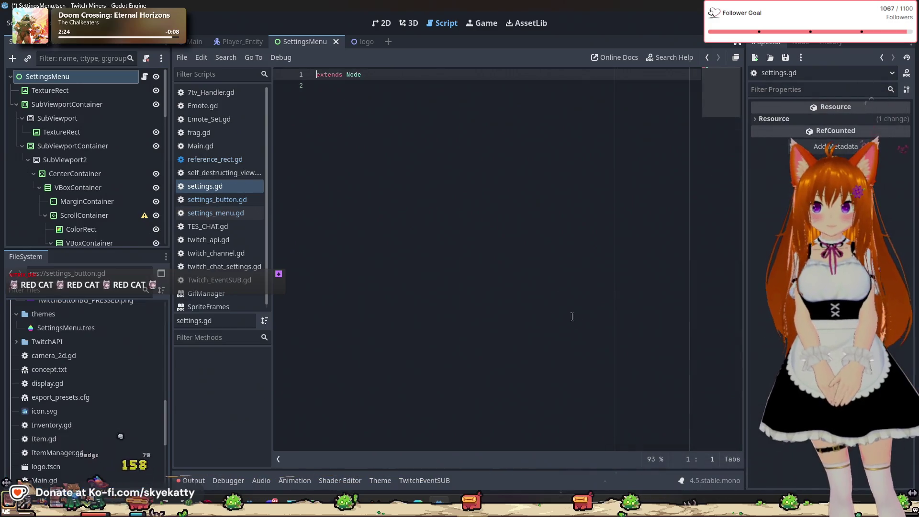
Declare 'var _Settings = {' on line 3 of settings.gd and open the dictionary body.
left_click(433, 175)
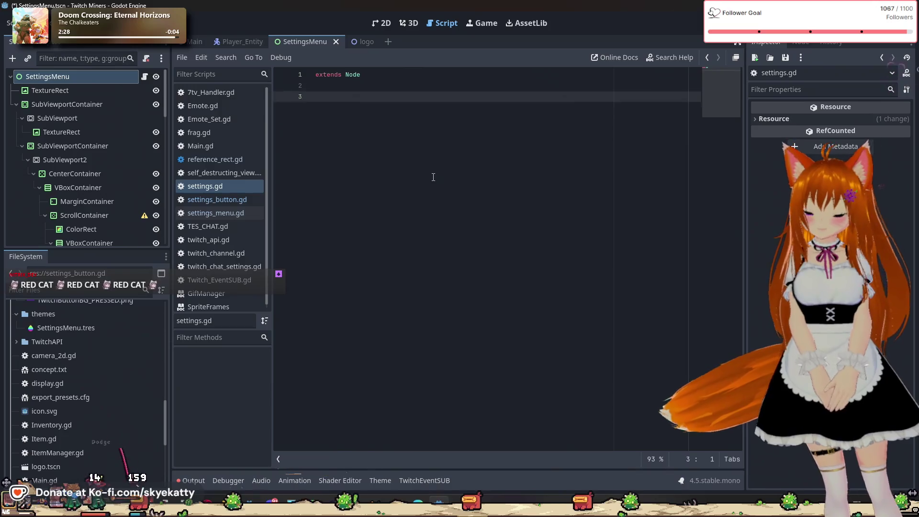
key("Return")
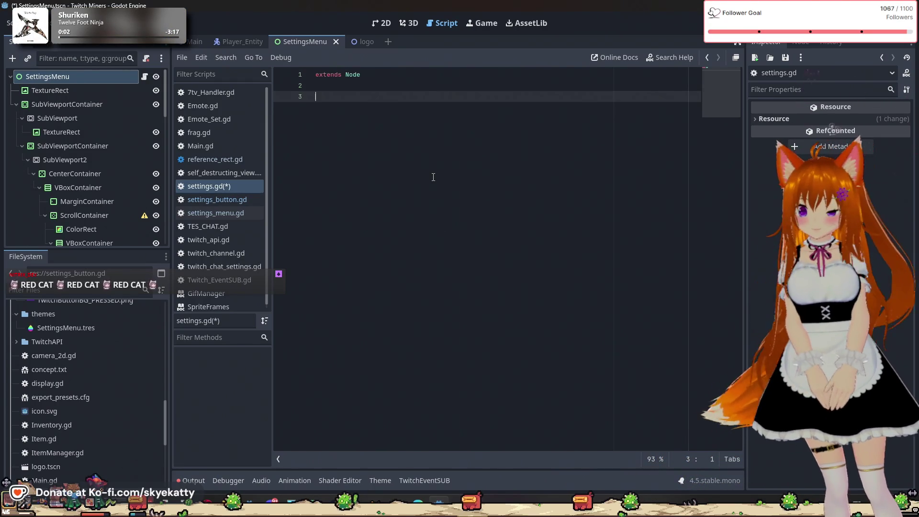
type("s")
key("BackSpace")
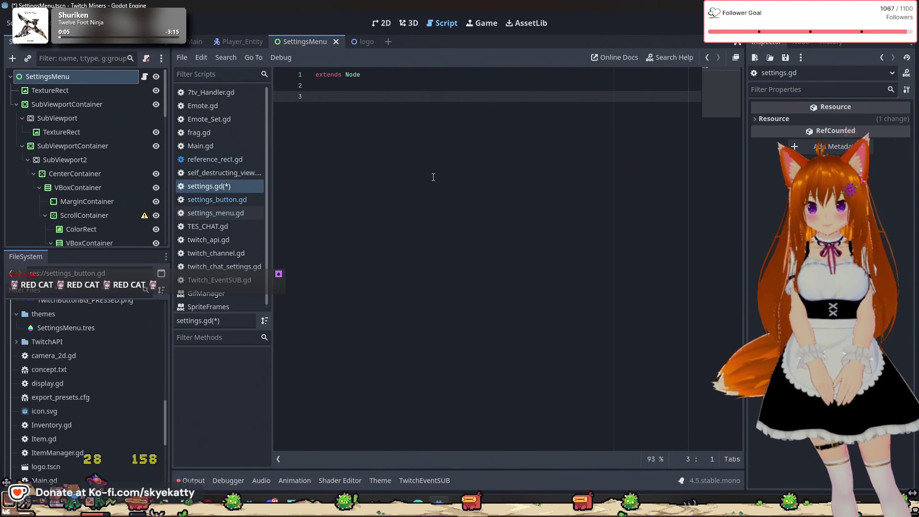
key("ctrl+space")
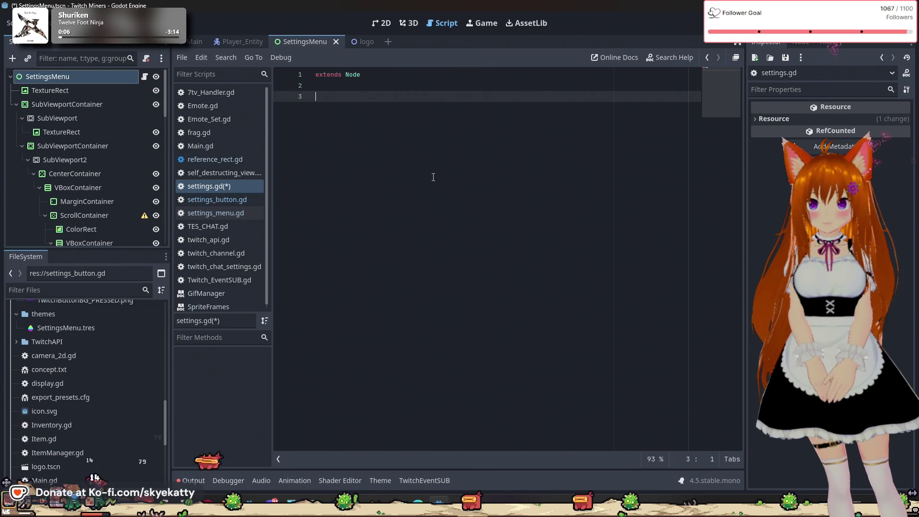
key("Escape")
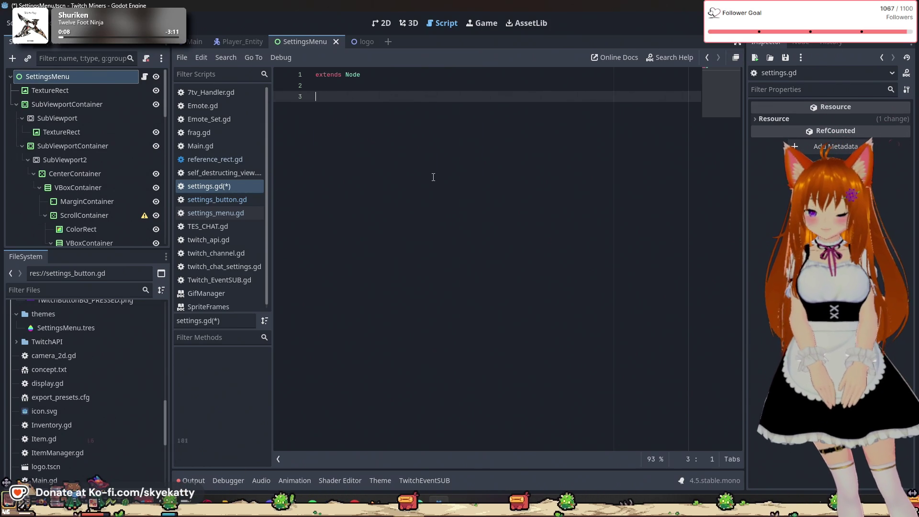
type("var _Settings")
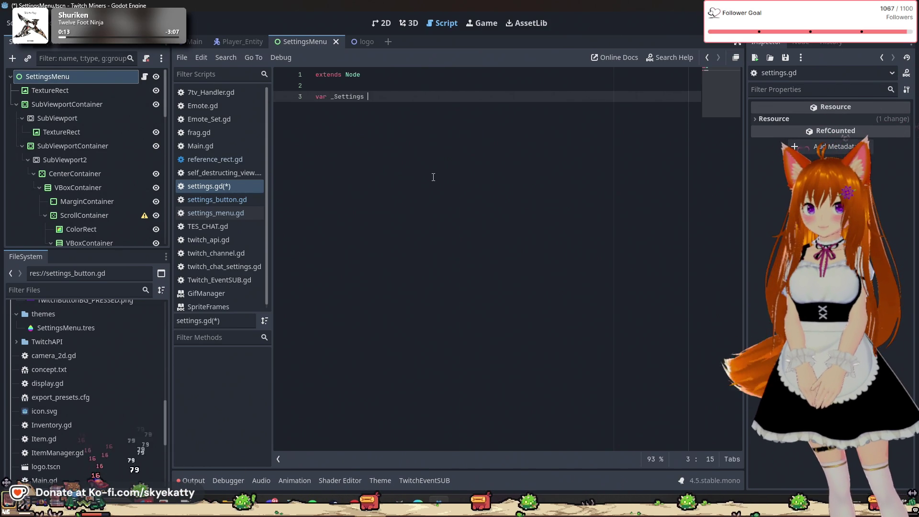
key("BackSpace")
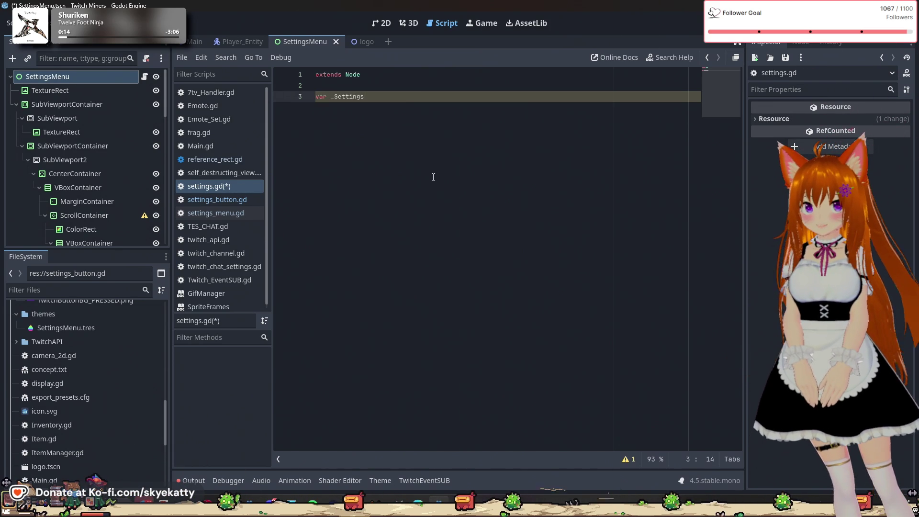
key("BackSpace")
type("= {")
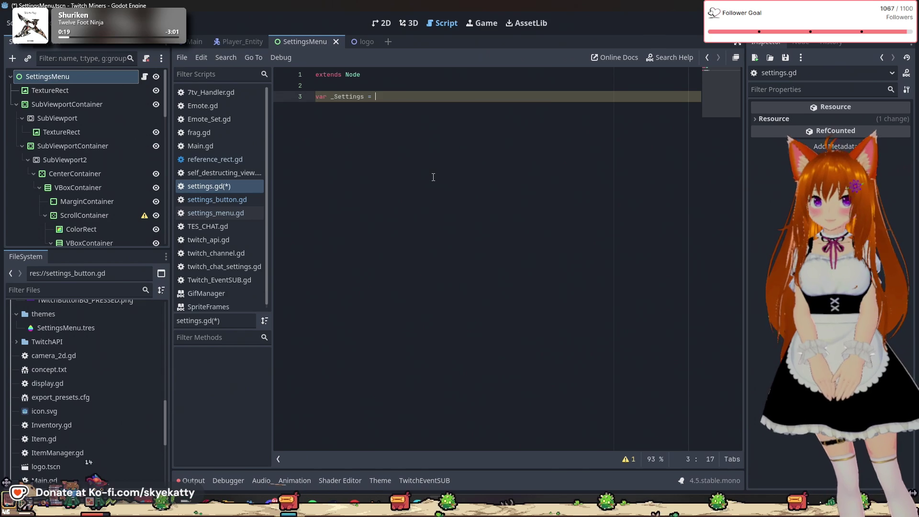
key("Return")
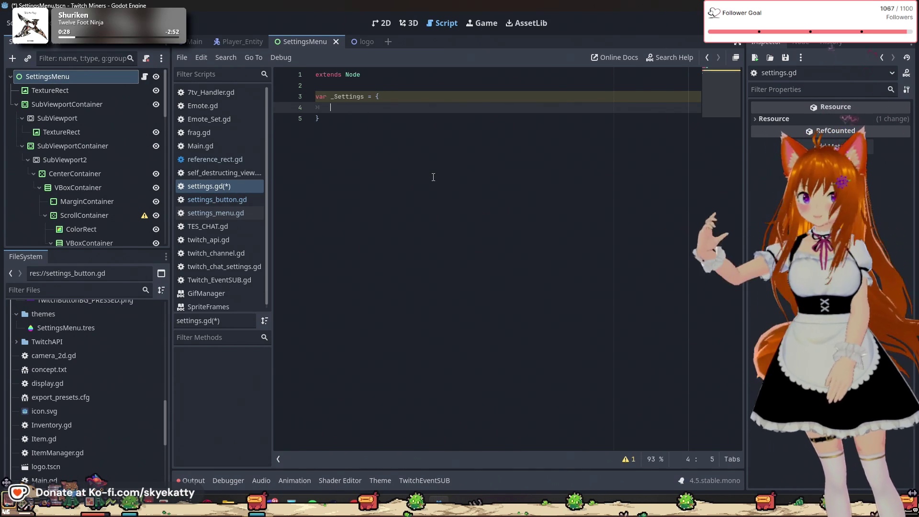
Show the SettingsMenu scene in 2D with LeaderboardMenu visibility toggled, zooming the canvas.
left_click(380, 23)
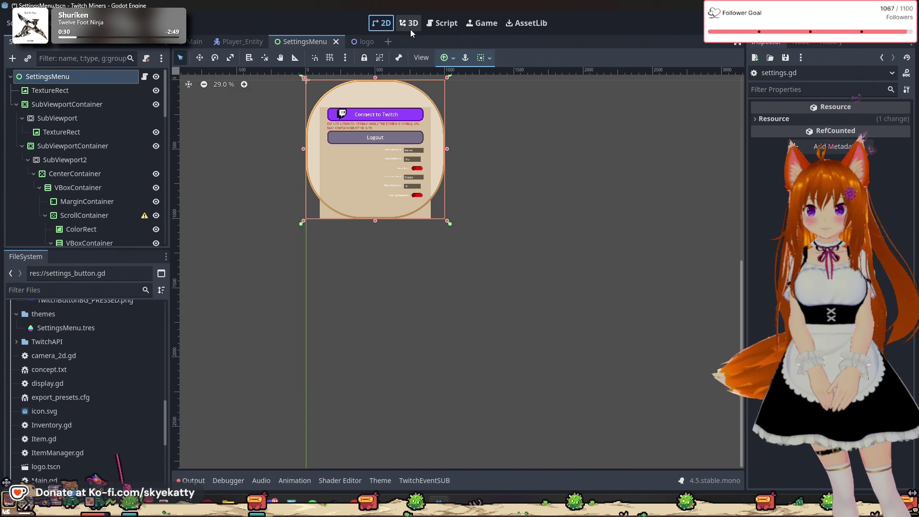
left_click(441, 23)
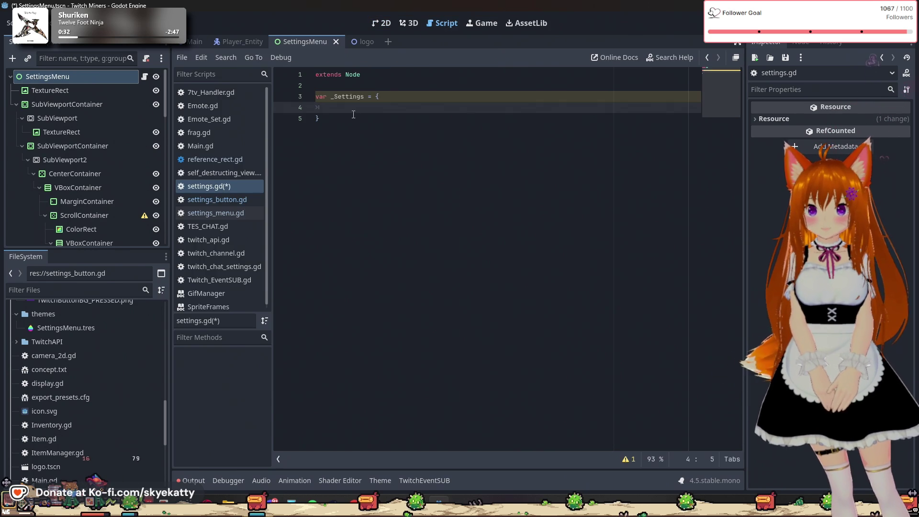
scroll(123, 128, "down", 4)
scroll(122, 125, "up", 4)
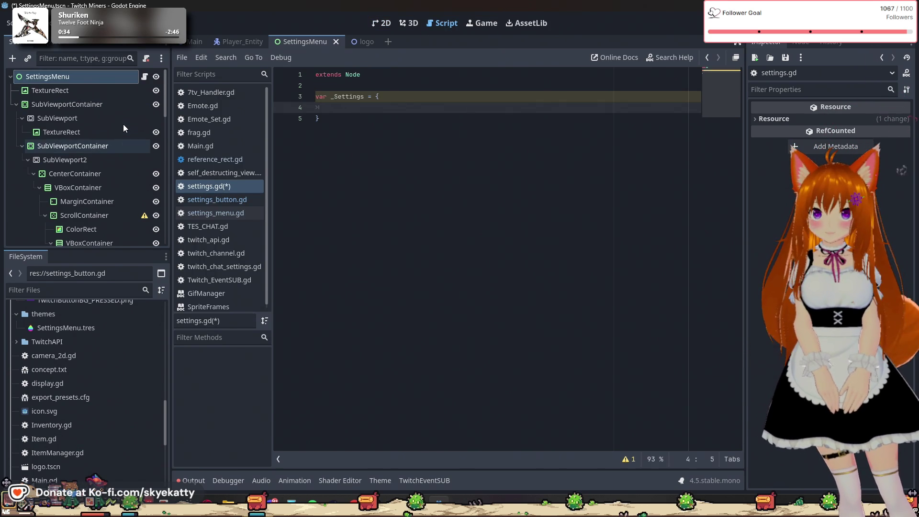
scroll(127, 140, "down", 10)
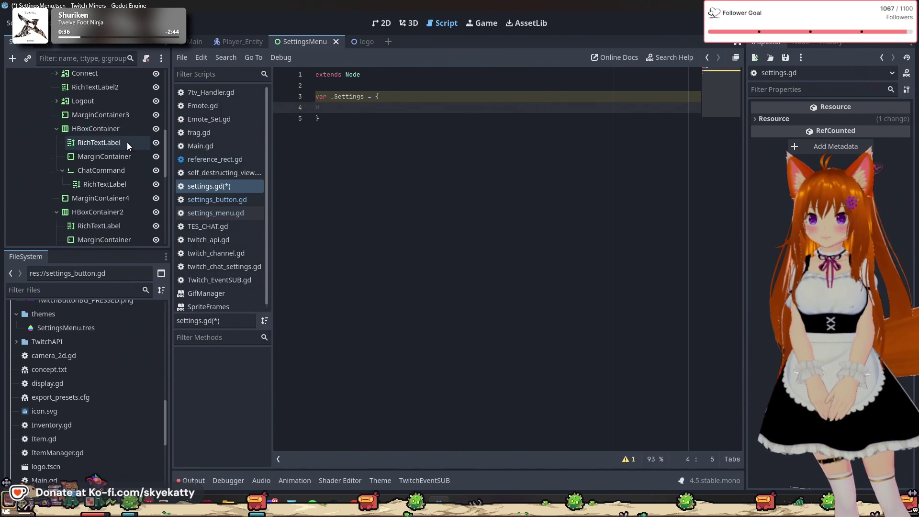
left_click(156, 223)
scroll(158, 163, "up", 3)
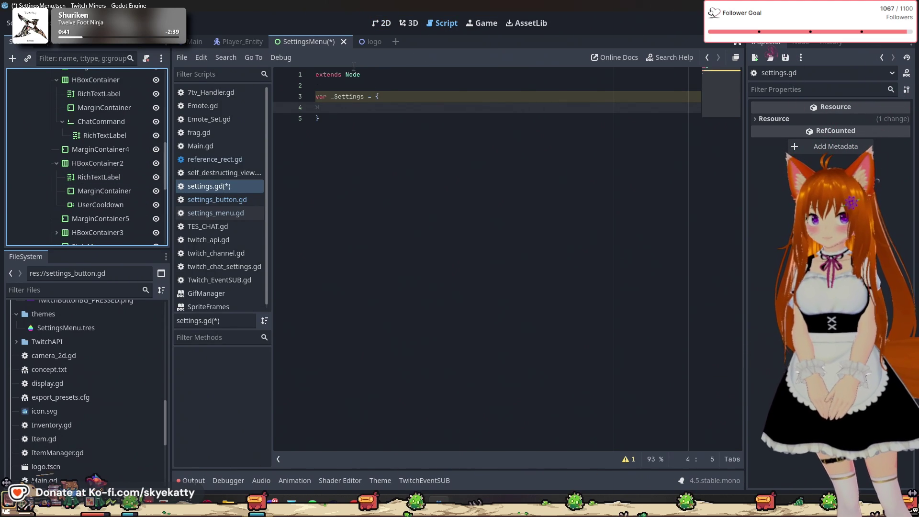
left_click(375, 21)
scroll(387, 155, "up", 5)
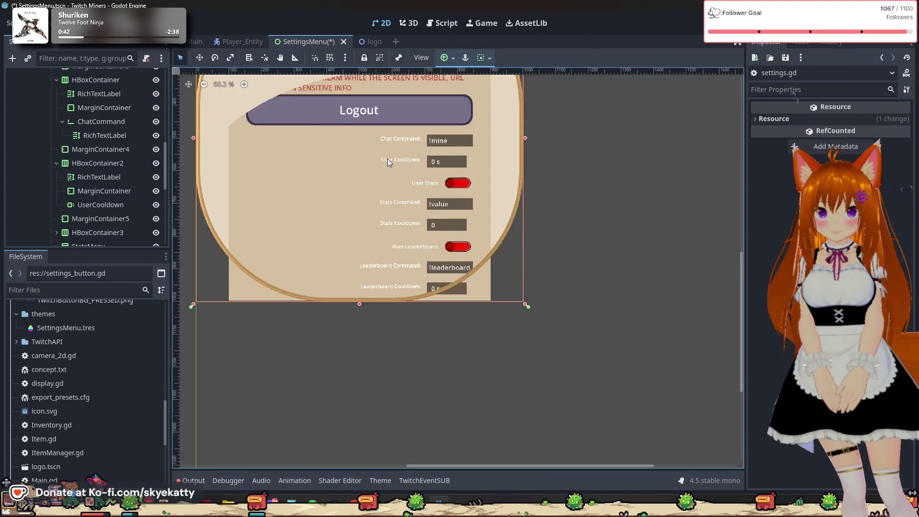
Pan the 2D canvas over the whole settings panel, then switch to the logo scene and back to SettingsMenu.
scroll(644, 167, "down", 2)
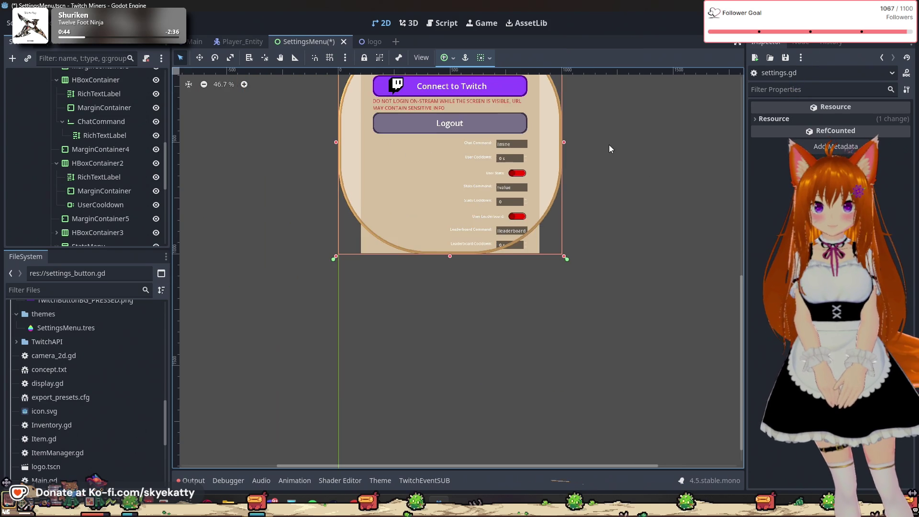
left_click_drag(673, 144, 683, 193)
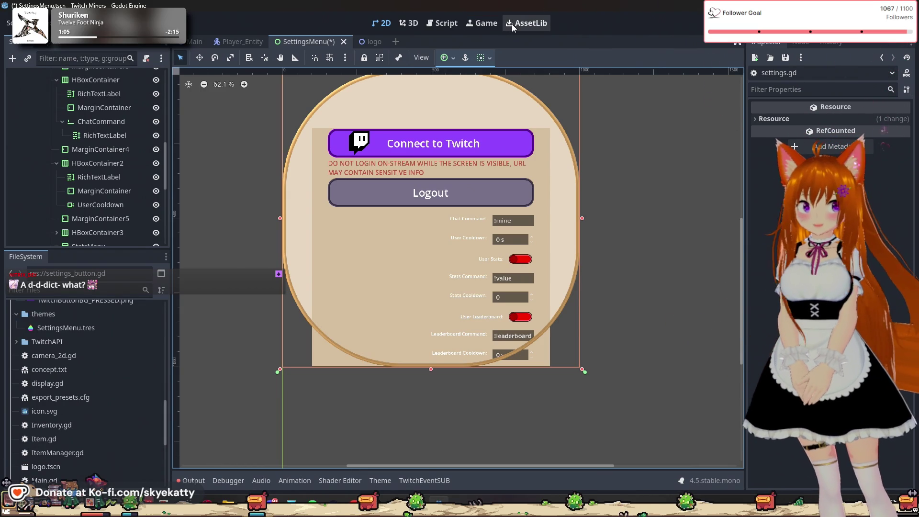
left_click(371, 42)
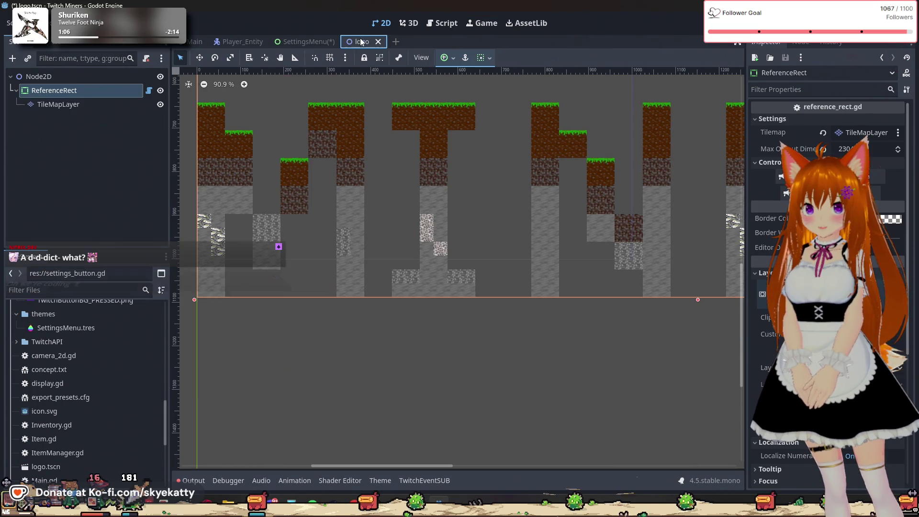
left_click(328, 43)
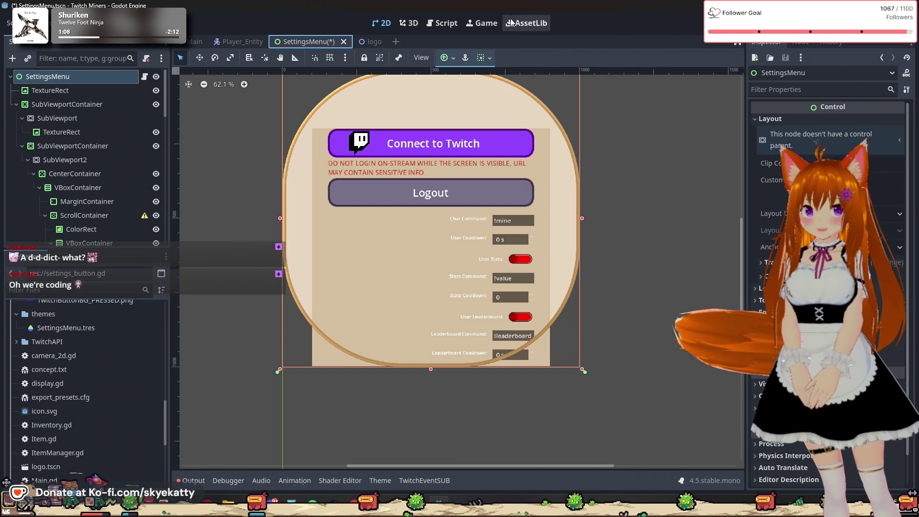
Return to settings.gd and begin a quoted "chat entry inside the dictionary on line 4.
left_click(440, 23)
left_click(437, 137)
left_click(420, 109)
type("\"")
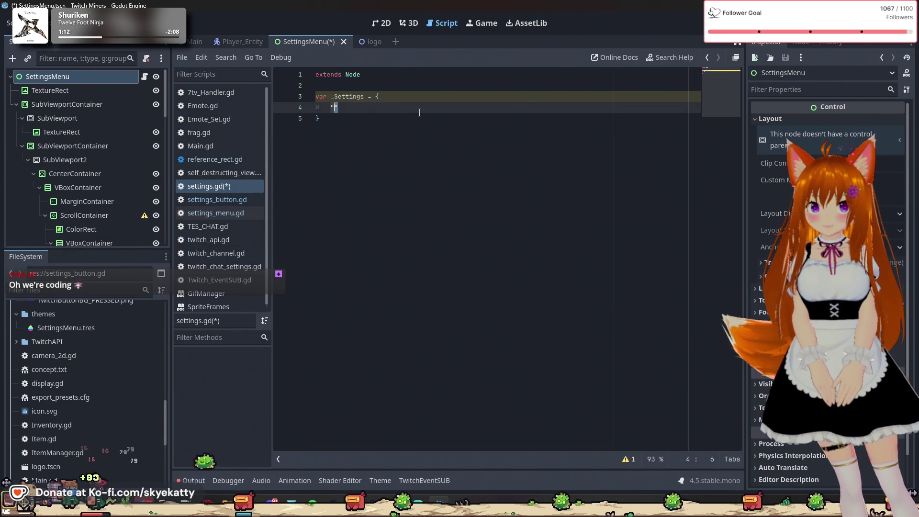
type("c")
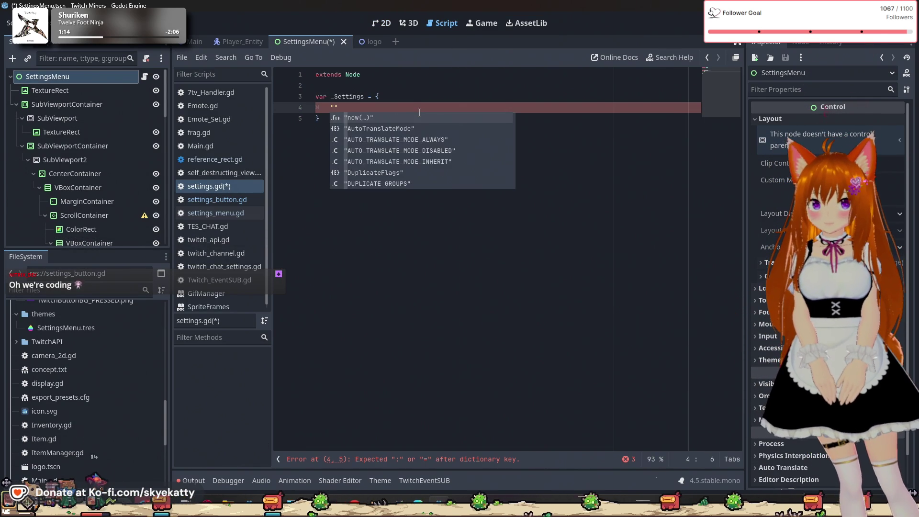
type("hat")
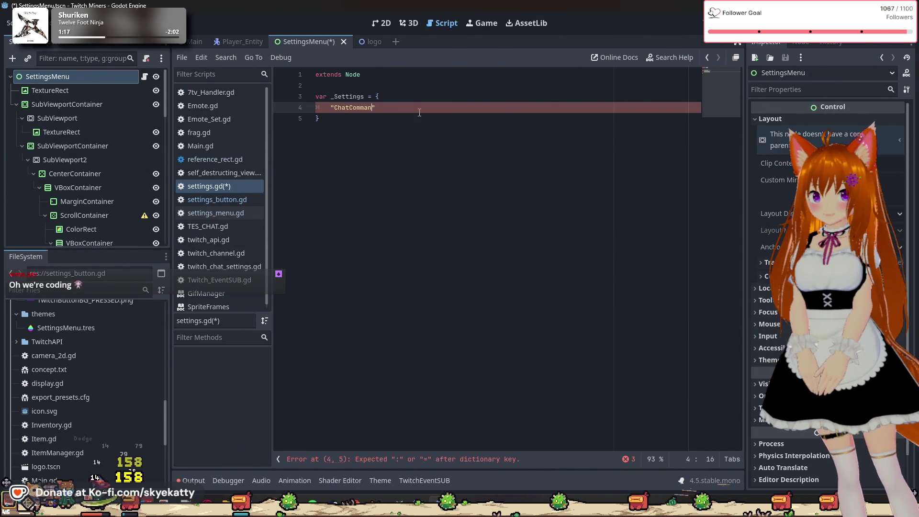
Turn the first entry into "MineCommand" : "mine".
key("Right")
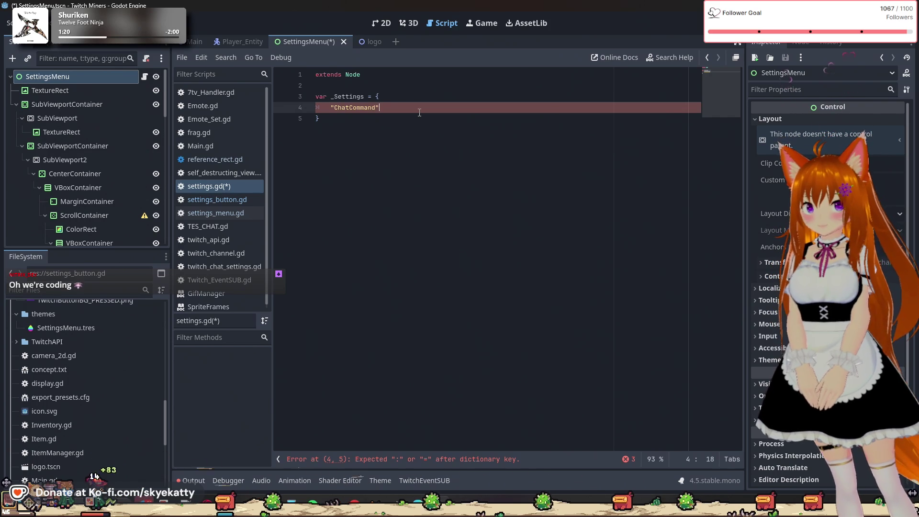
type(" :")
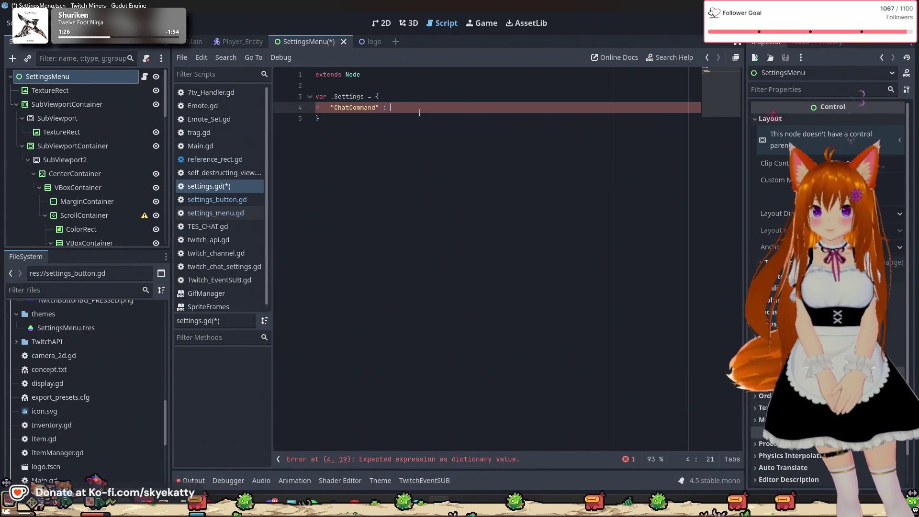
type("\"\"")
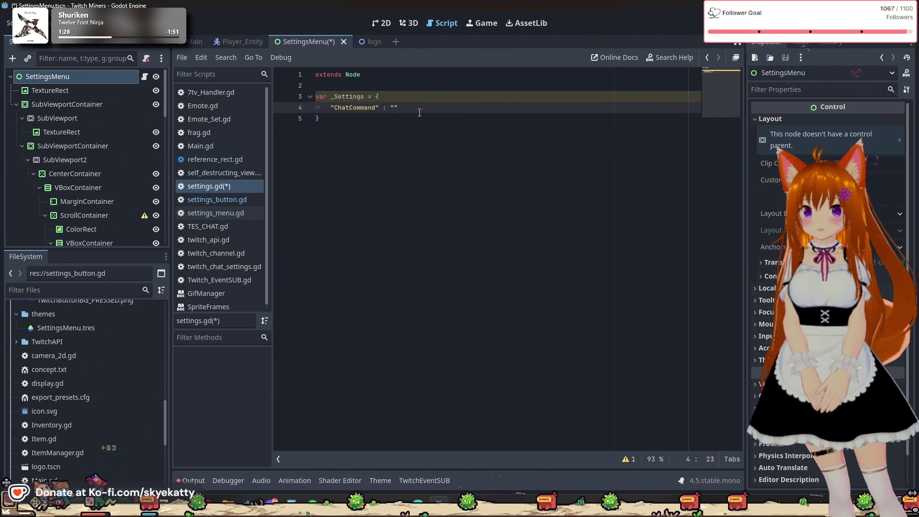
key("Left")
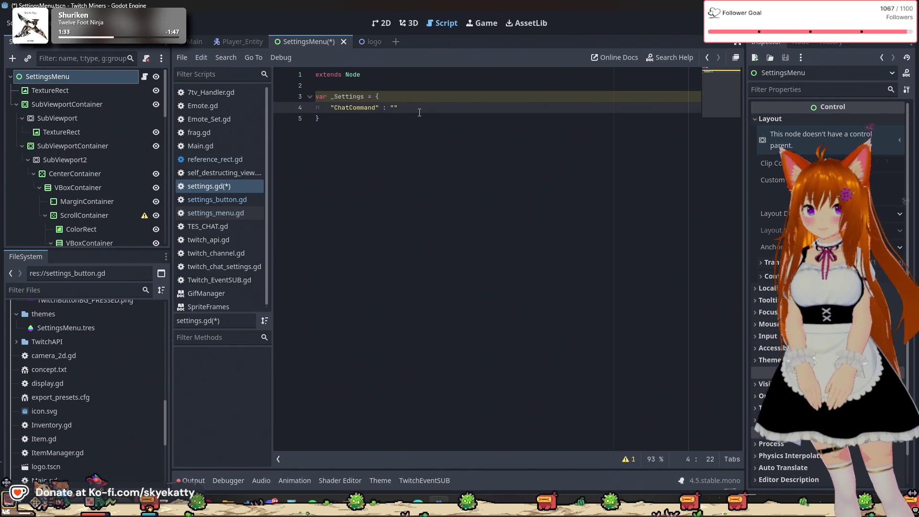
key("Left")
key("Left")
key("Left")
key("BackSpace")
key("BackSpace")
key("BackSpace")
key("BackSpace")
type("Mine")
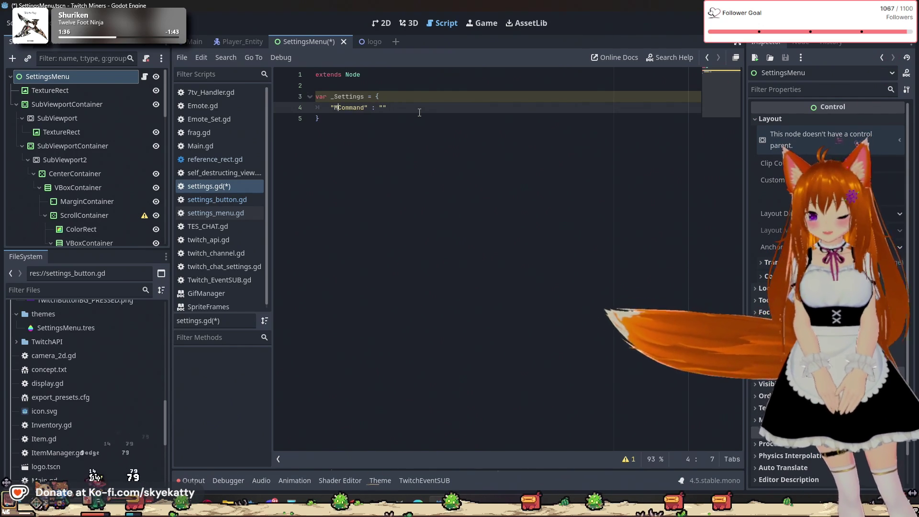
key("Right")
key("Right")
key("Right")
key("Right")
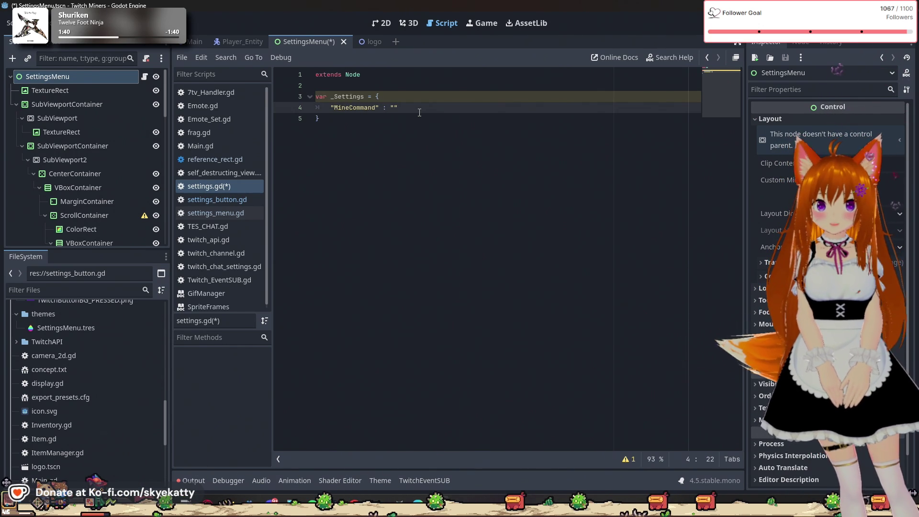
type("mine")
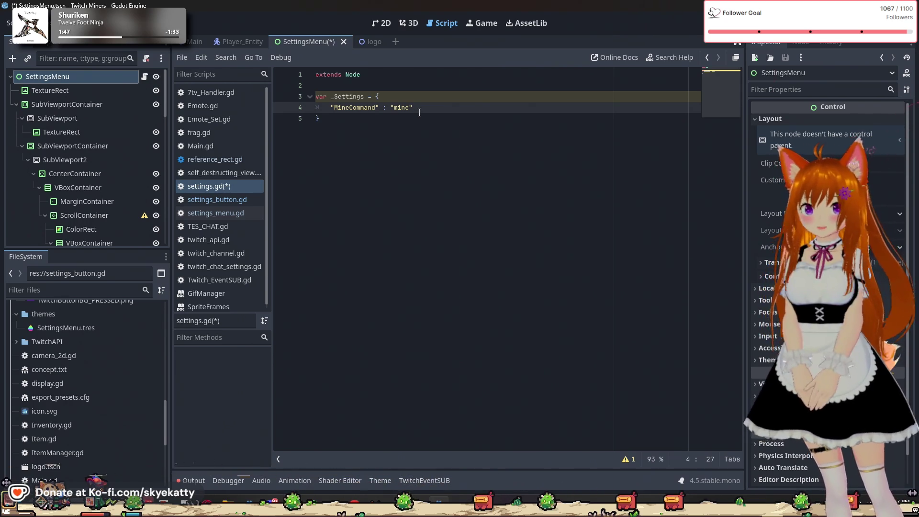
key("Return")
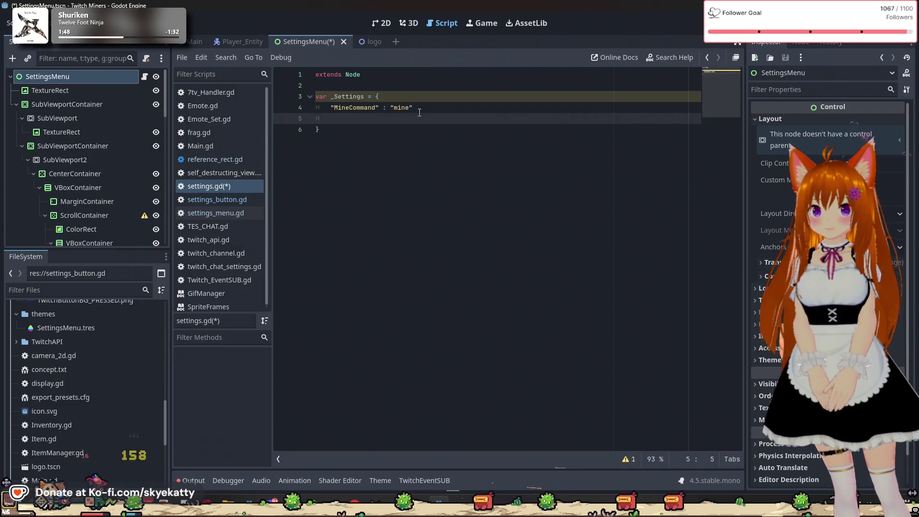
key("BackSpace")
key("BackSpace")
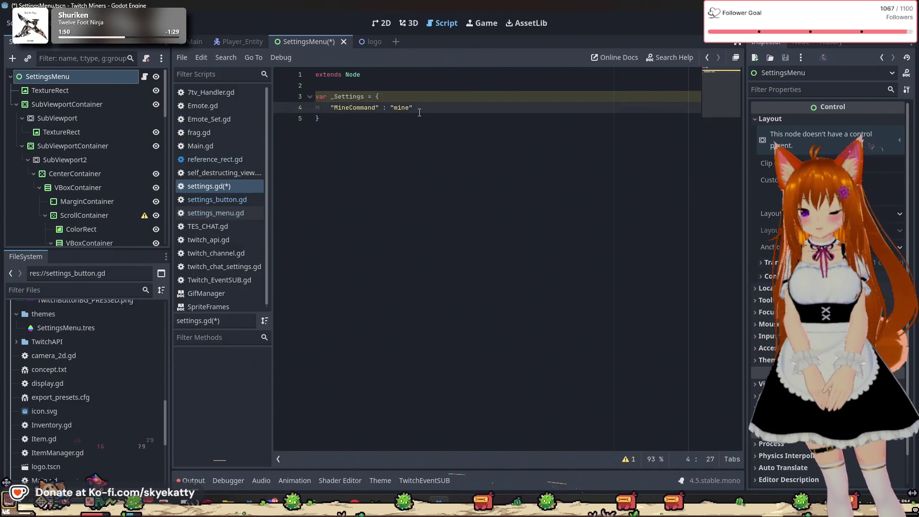
type(",")
Add a "MineCooldown" : 0 entry on the next line.
key("Return")
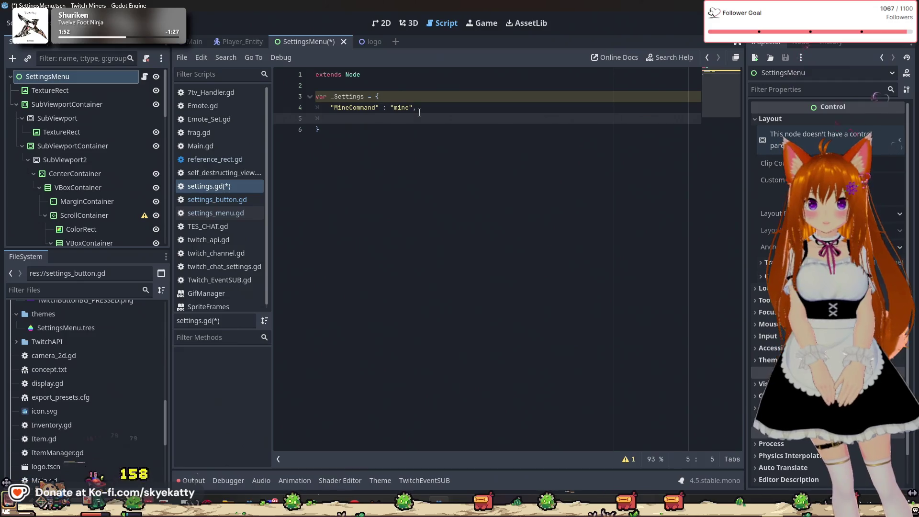
type("Mi")
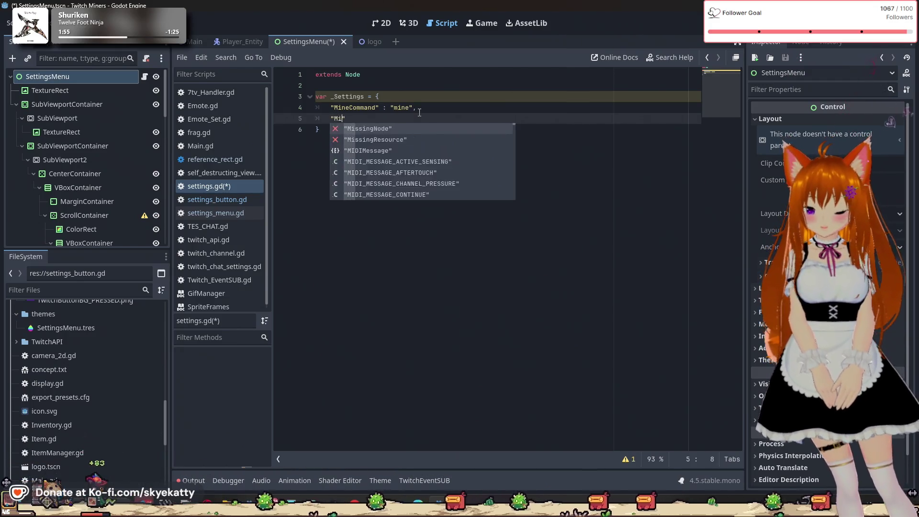
type("neCooldonw")
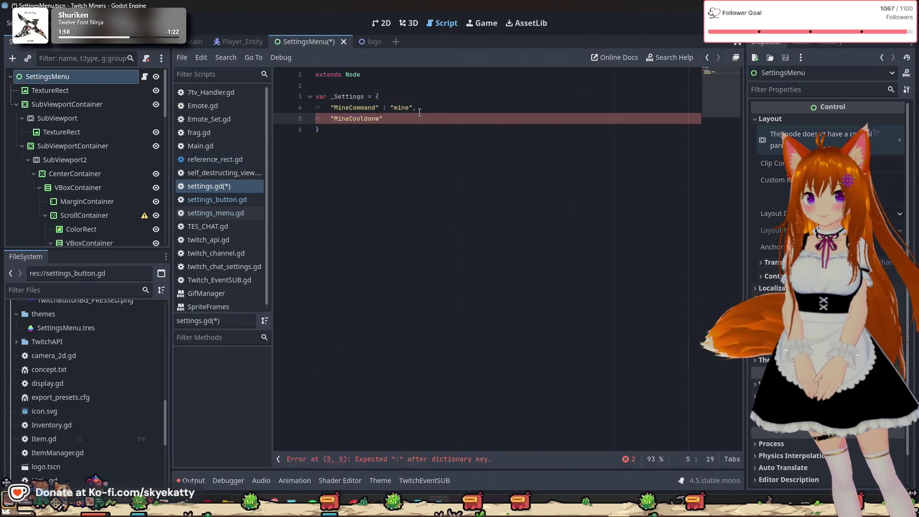
key("BackSpace")
key("BackSpace")
type("wn\"")
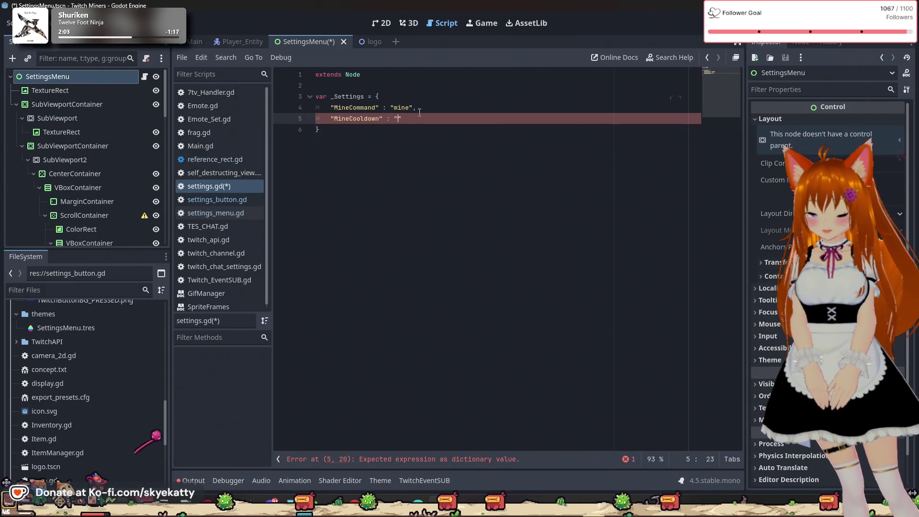
type(" : \"")
key("Delete")
key("Delete")
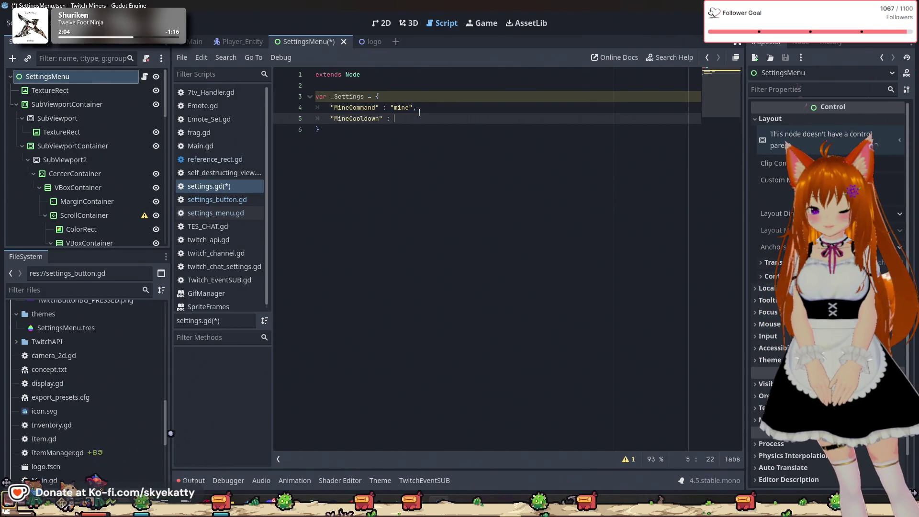
type(",")
key("Return")
type("\"")
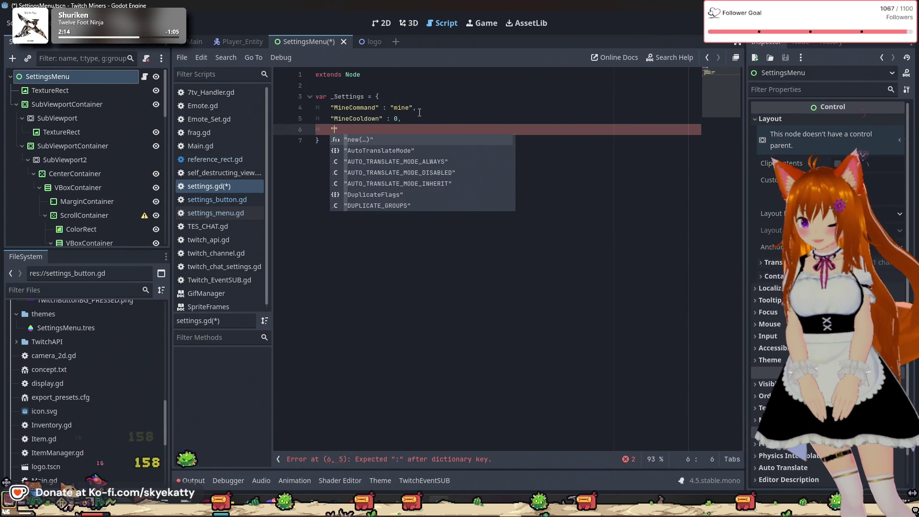
Add StatsEnabled : true, StatsCommand and StatsCooldown entries to the dictionary.
type("StatsEn")
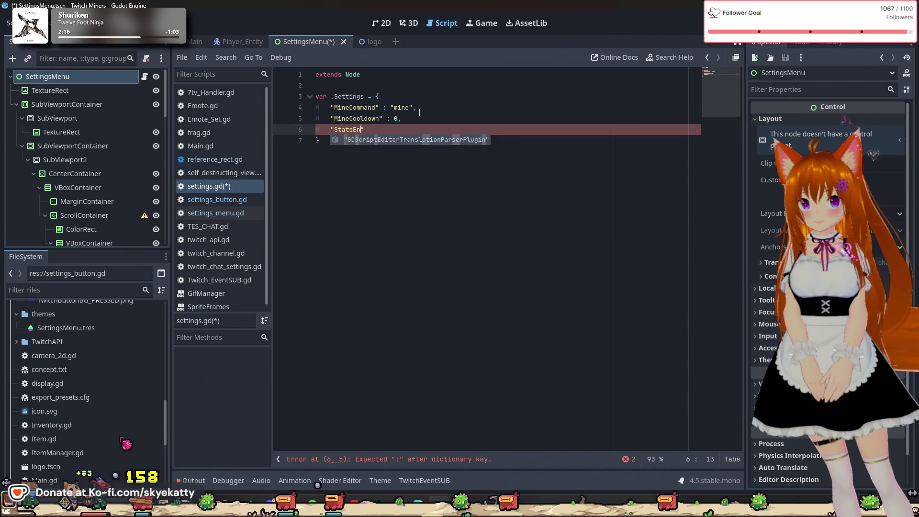
type("abled\"")
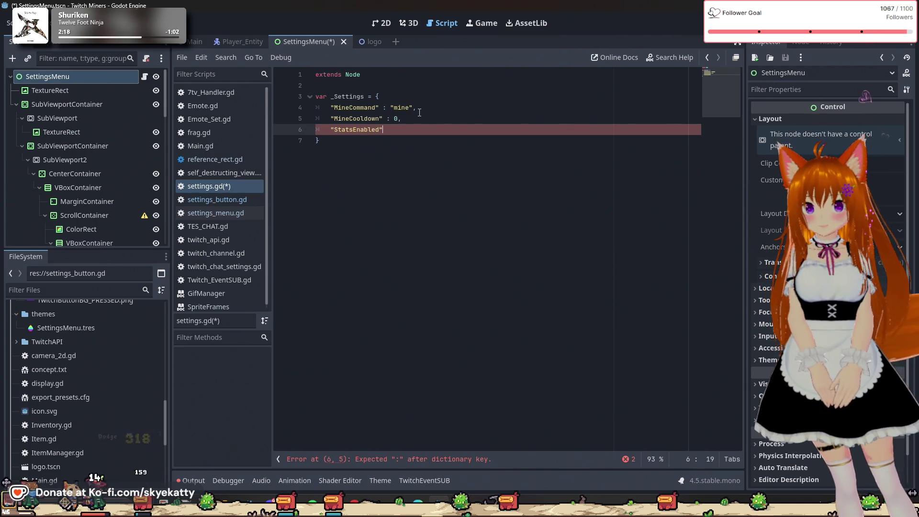
type(" : true")
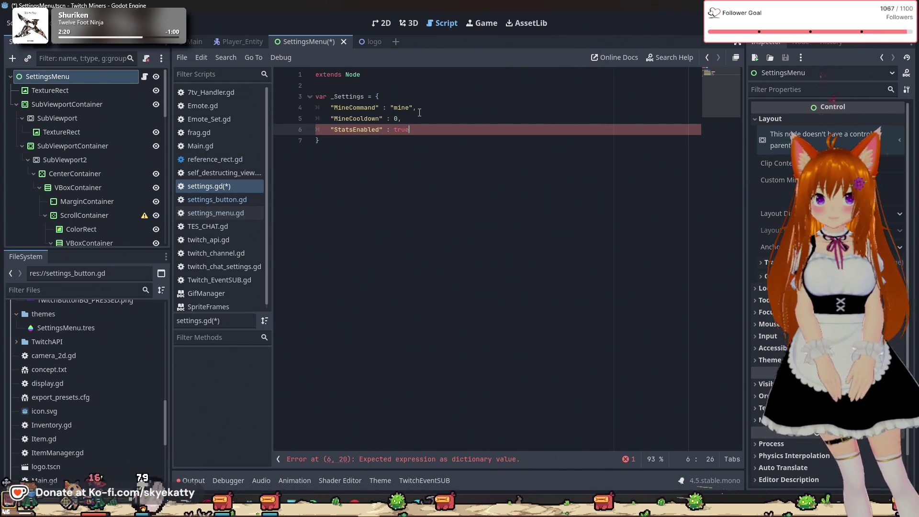
type(",")
key("Return")
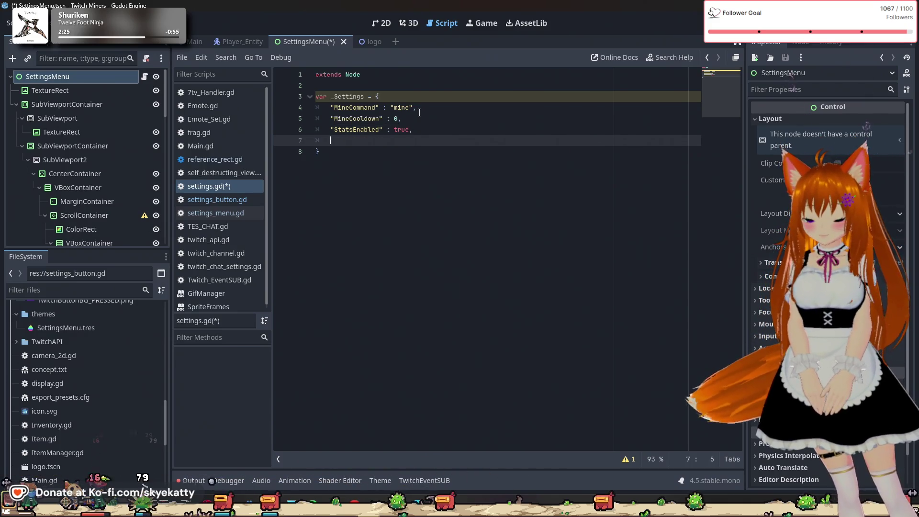
type("StatsCommand\"")
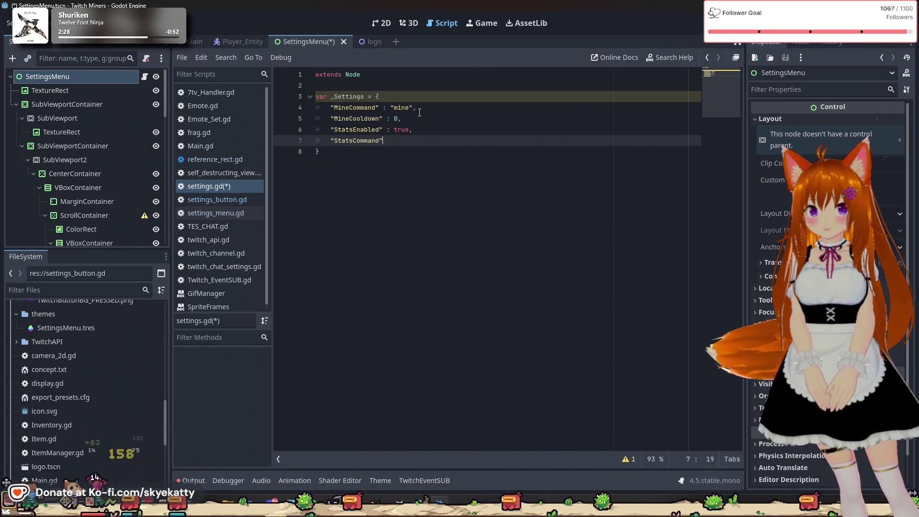
type(" : \"")
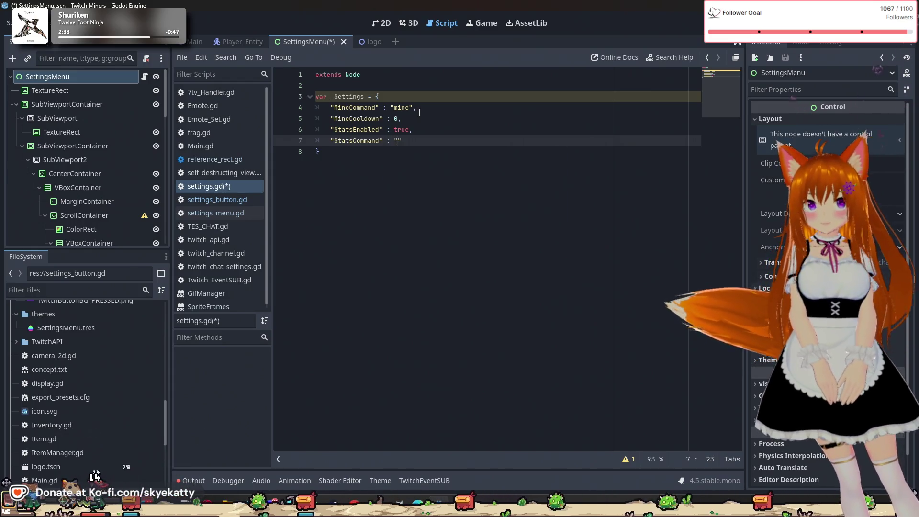
type("value")
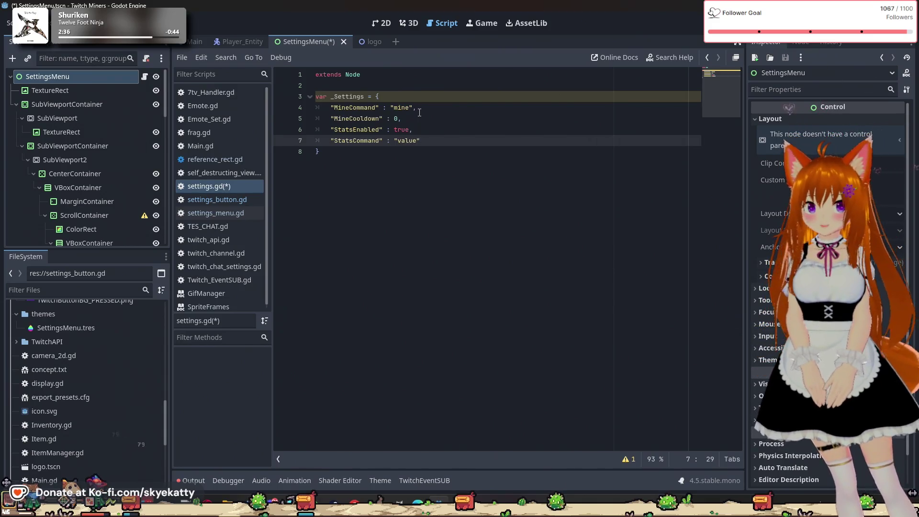
key("Return")
type("Stats")
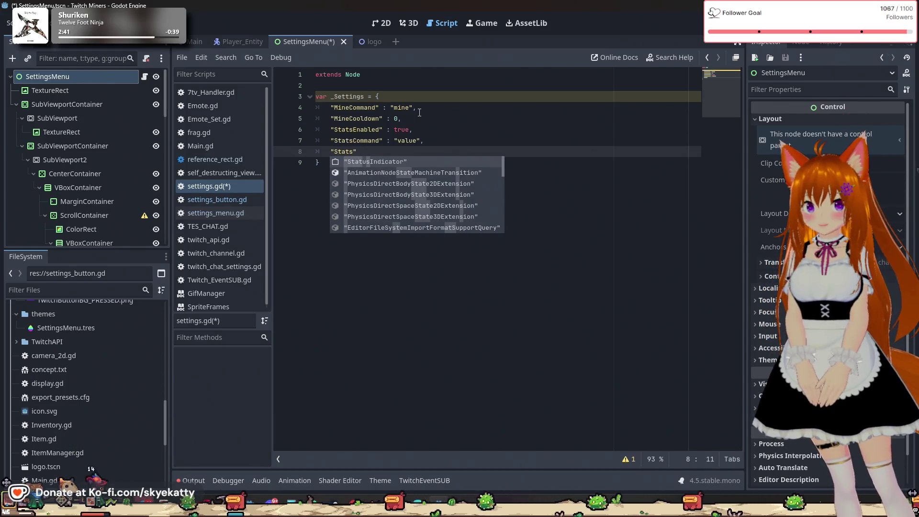
type("Cooldown")
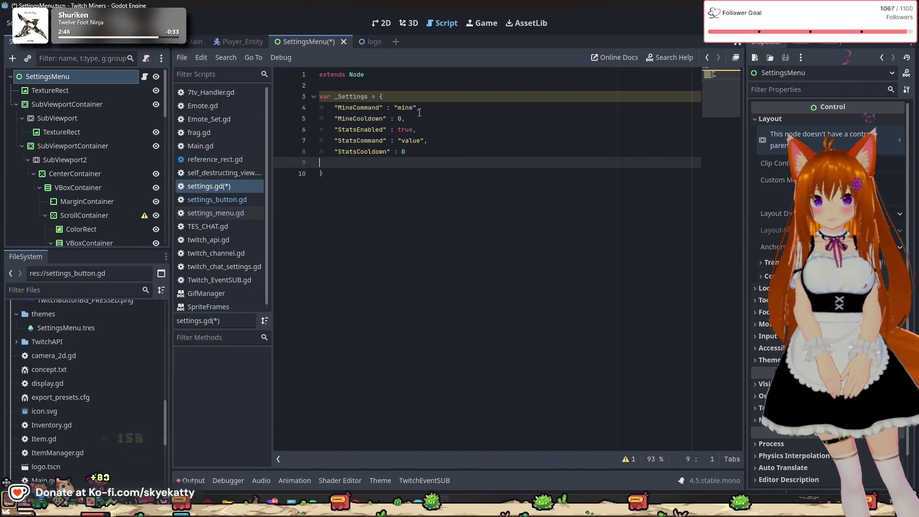
type(",")
key("Return")
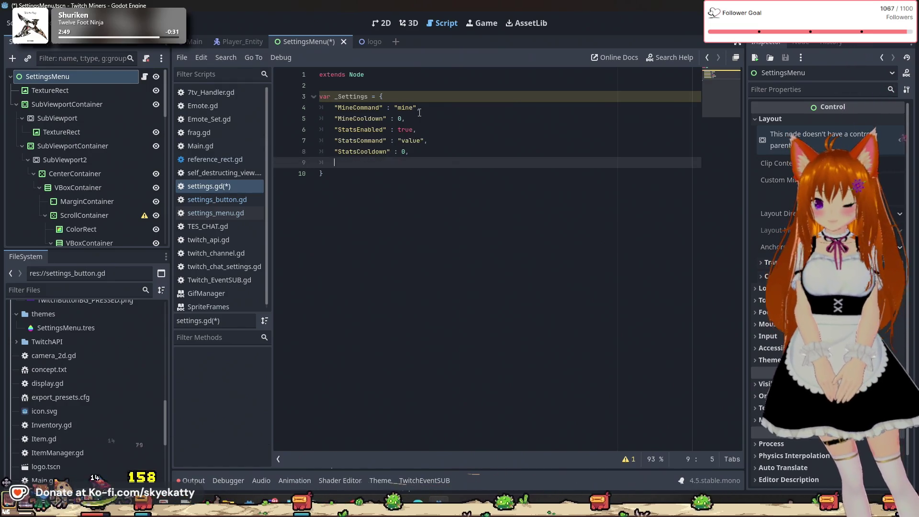
type("\"Stats")
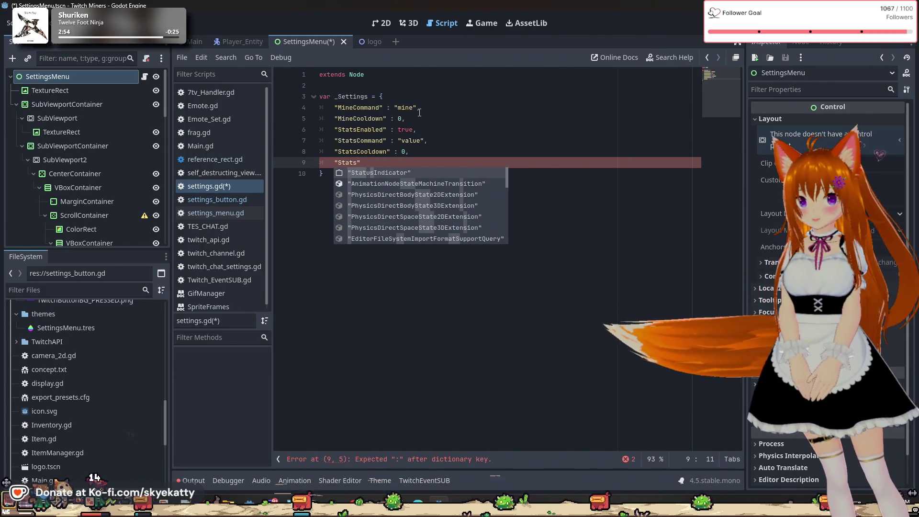
key("BackSpace")
key("BackSpace")
key("BackSpace")
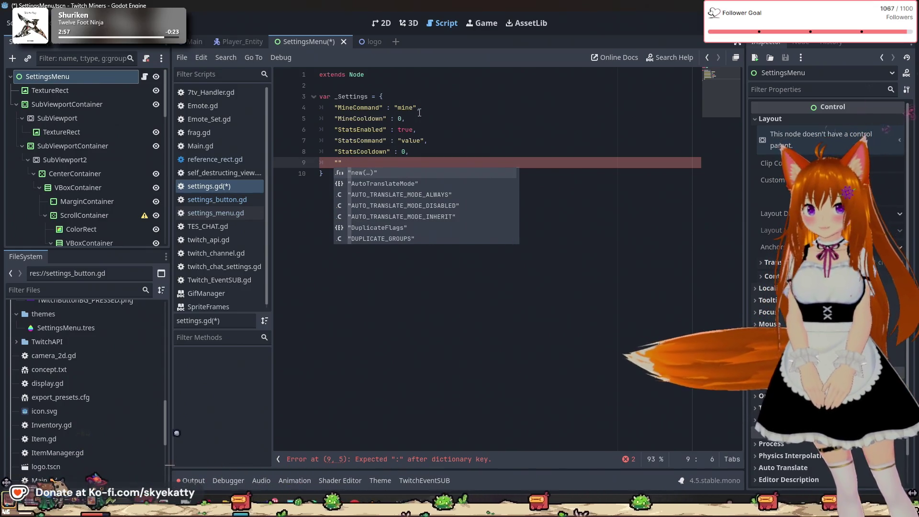
Add LeaderboardEnabled : true and LeaderboardCommand : "leaderboard" entries, comma-terminated.
type("LeaderboardEnabled\"")
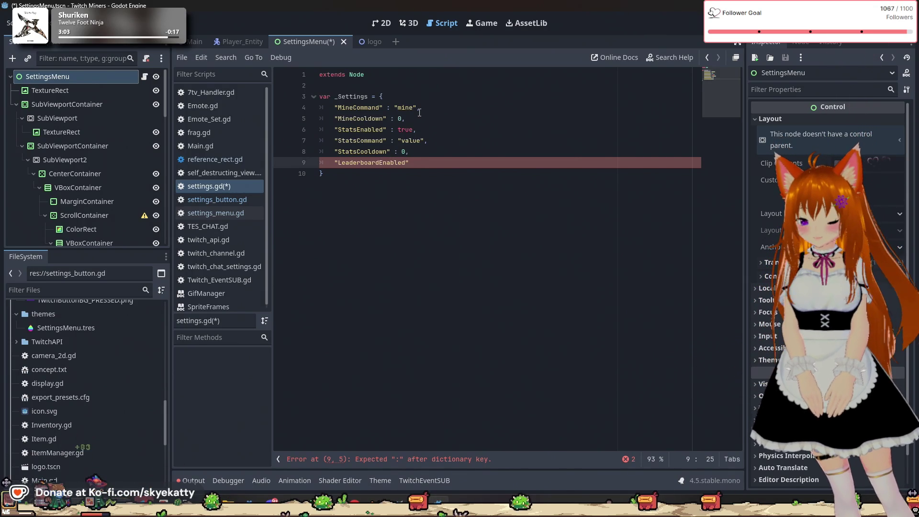
type(" : true,")
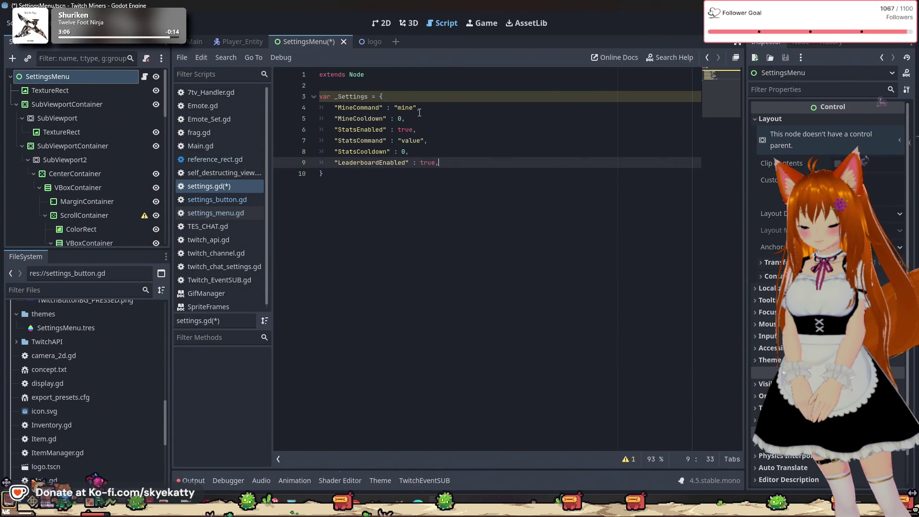
key("Return")
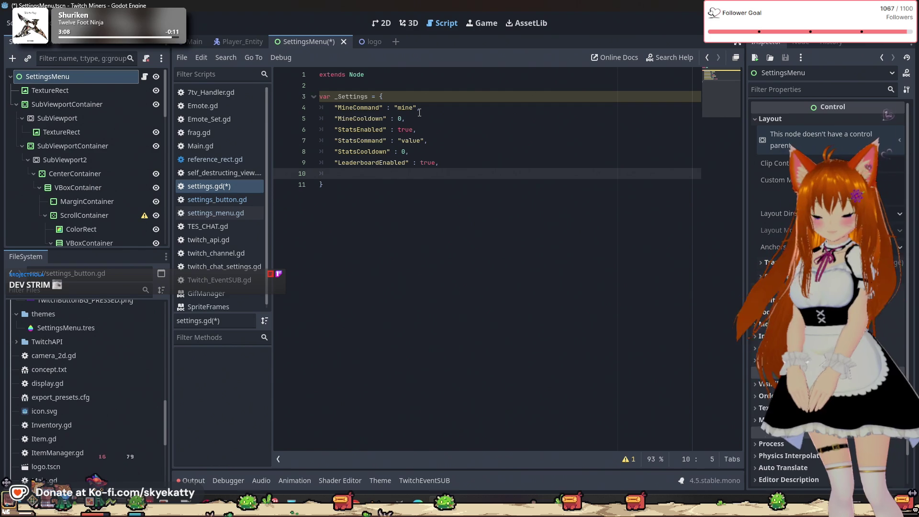
type("Leaderboar")
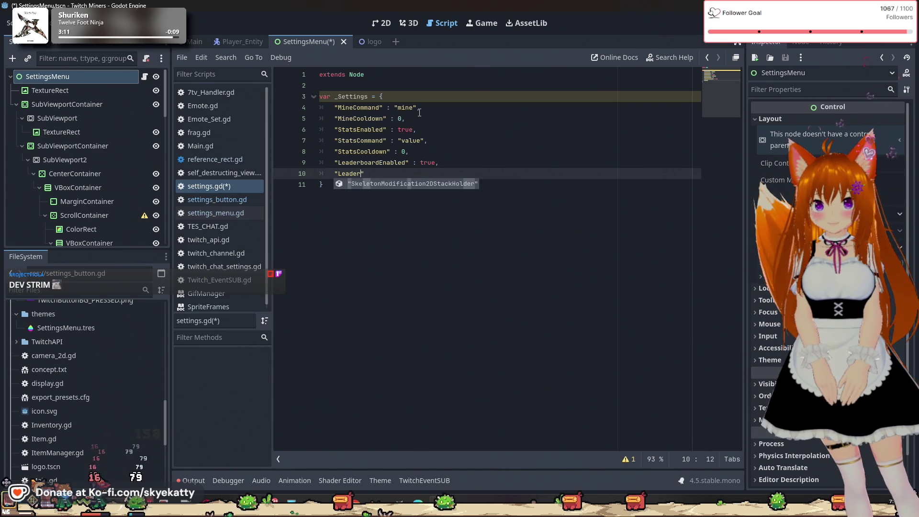
type("dCoo")
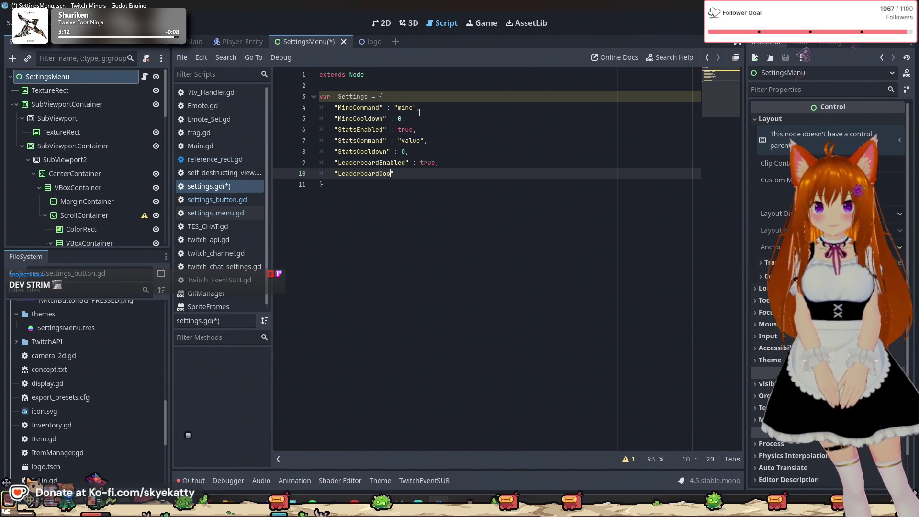
type("mand")
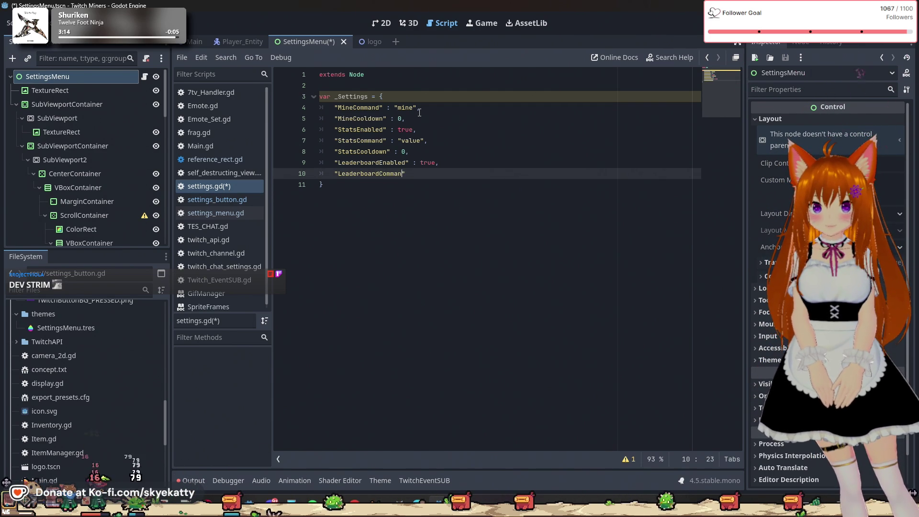
type("\" ")
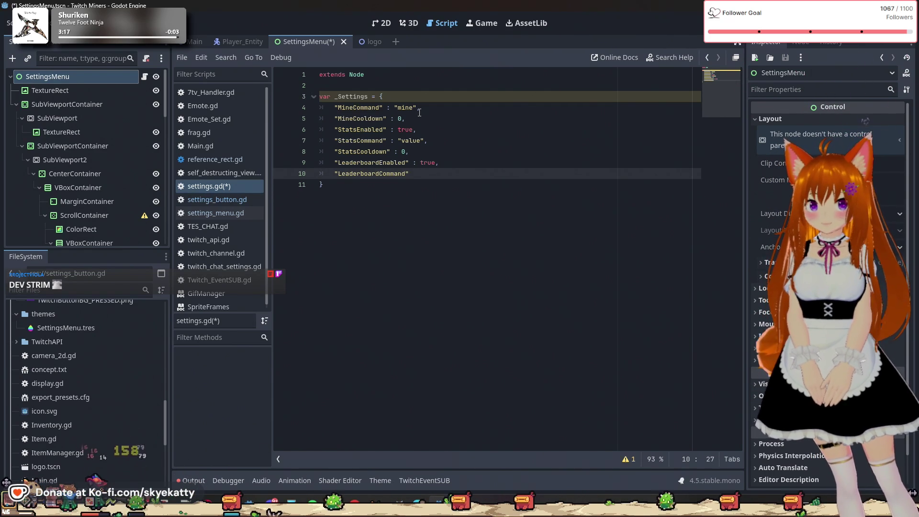
type(": \"")
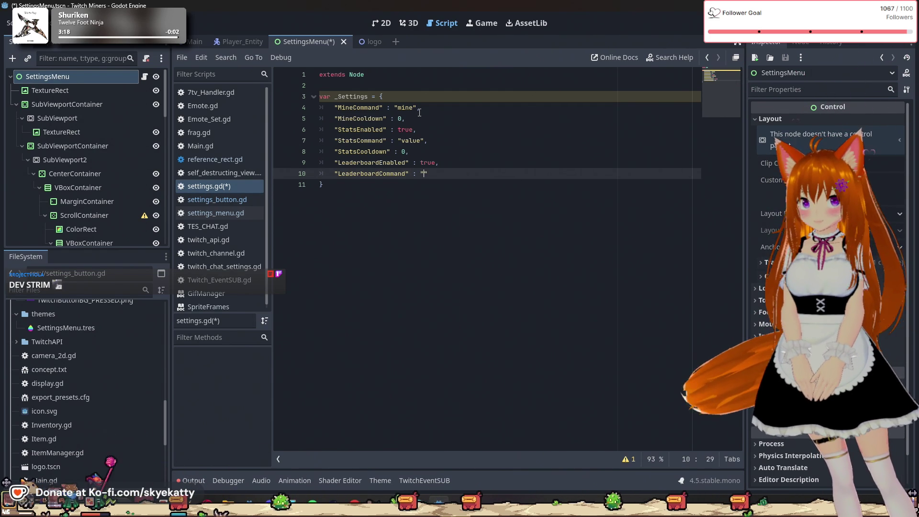
type("leaderboard\"")
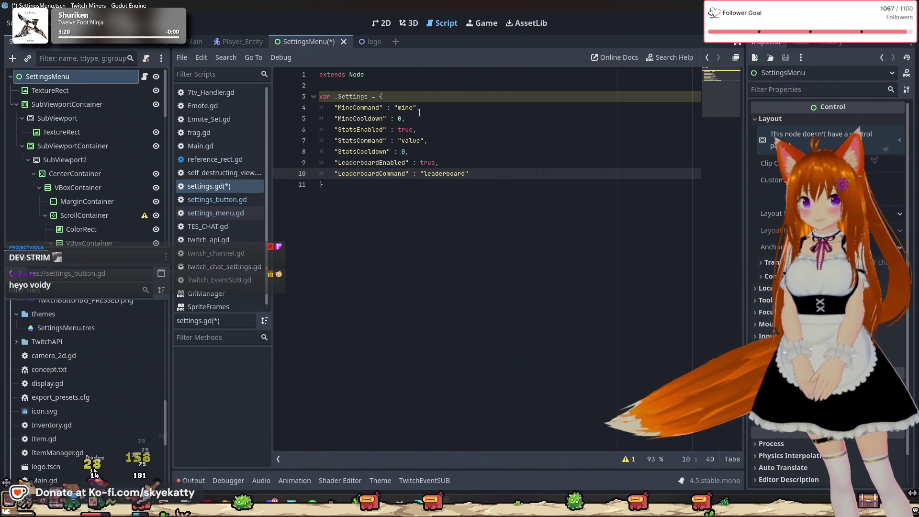
key("Return")
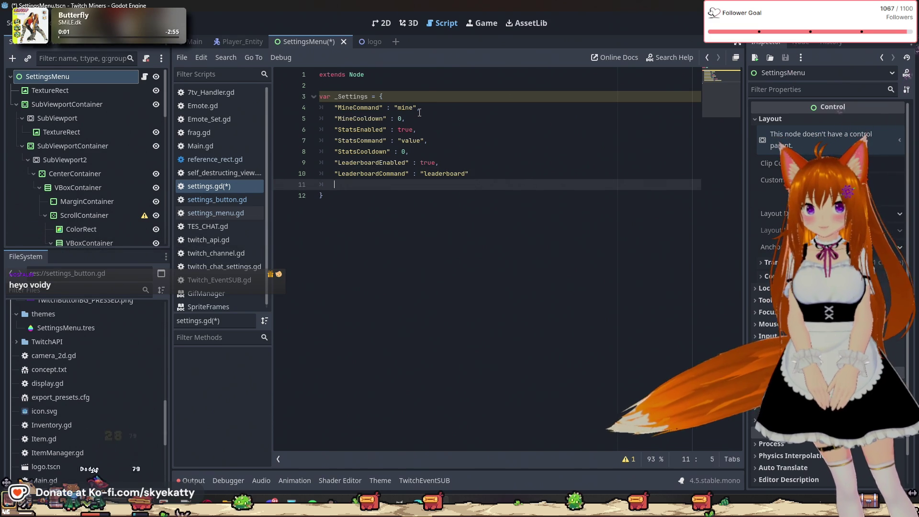
key("Up")
key("End")
type(",")
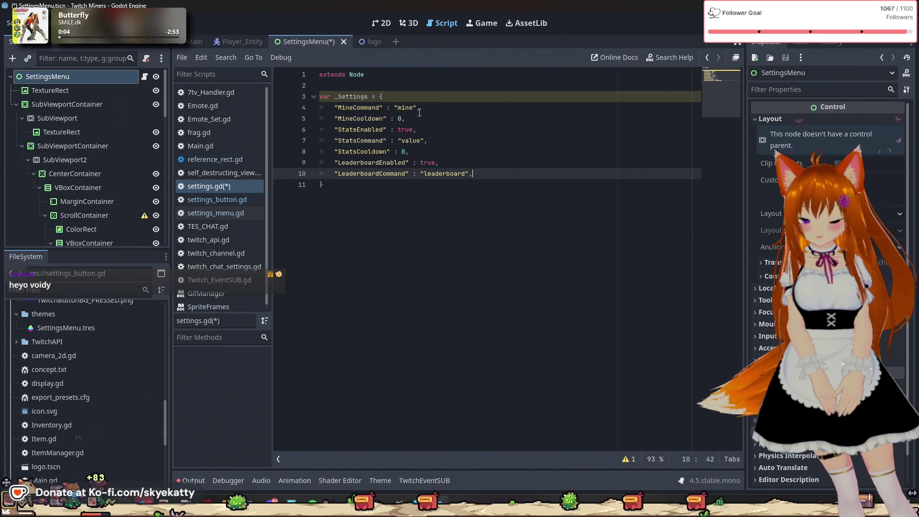
key("Down")
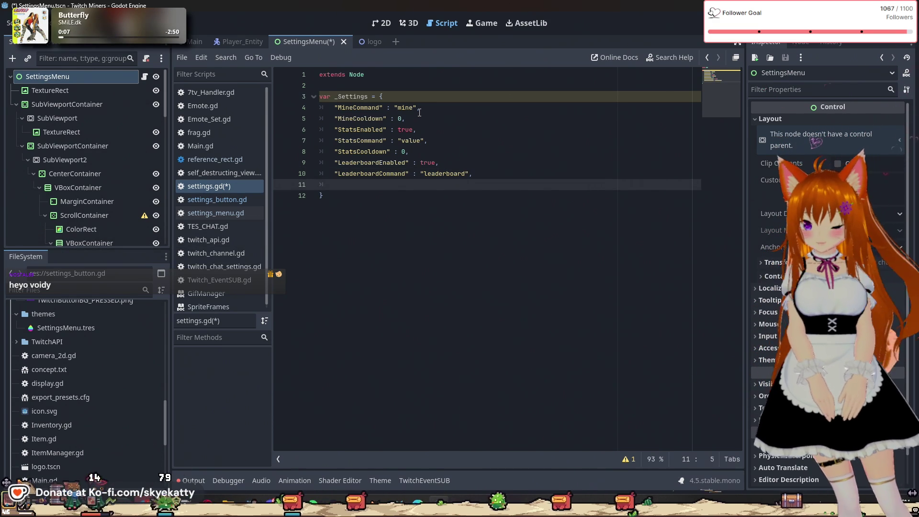
Add "LeaderboardCooldown" : 0 and insert blank lines below the closing brace.
type("\"Lead")
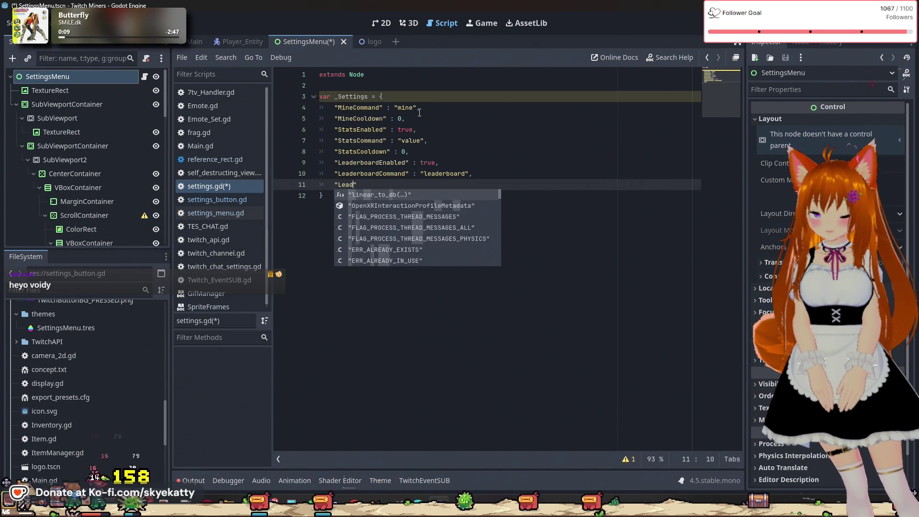
type("erboardCooldown")
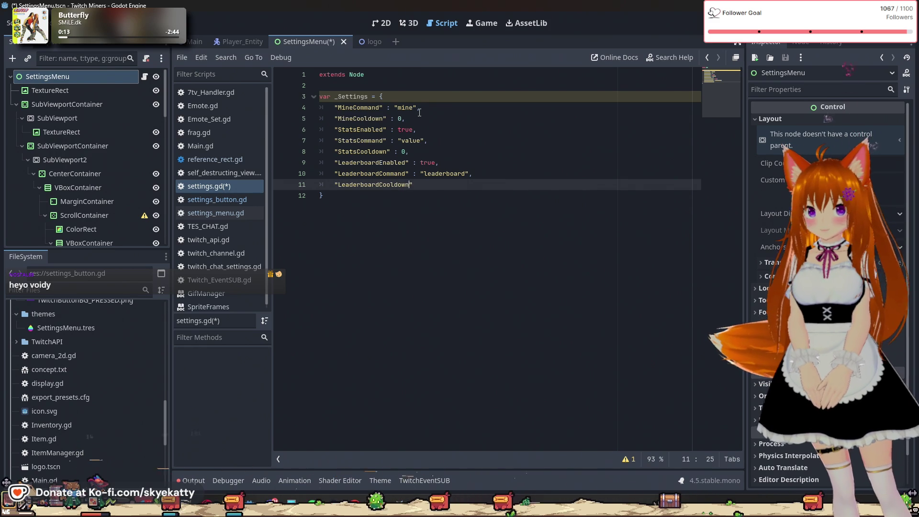
type("\"")
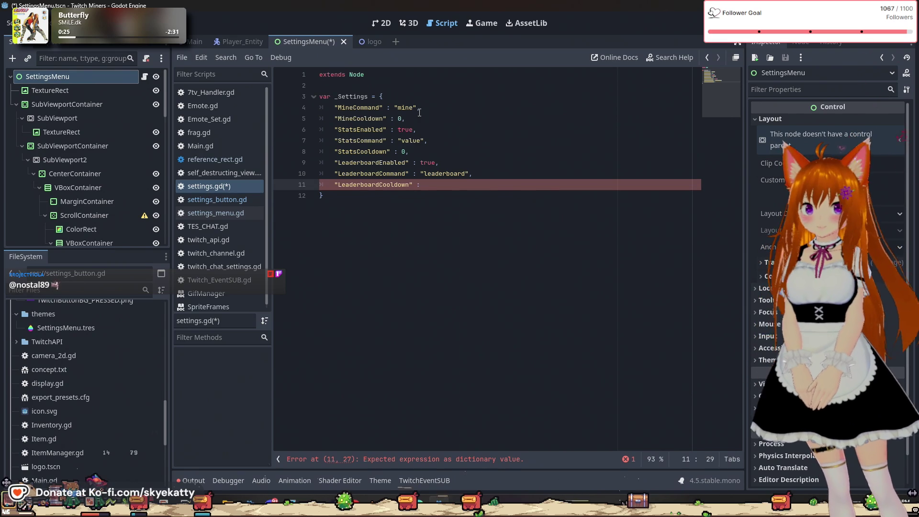
key("BackSpace")
key("BackSpace")
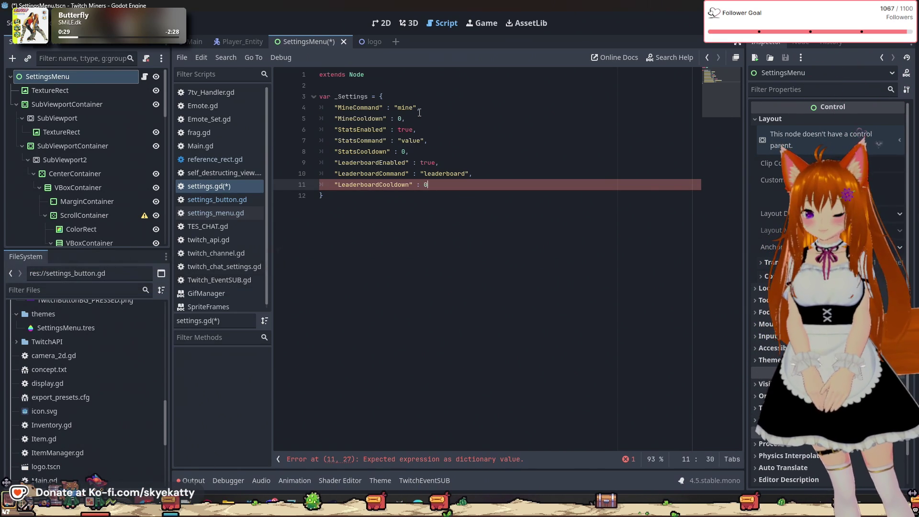
type("0")
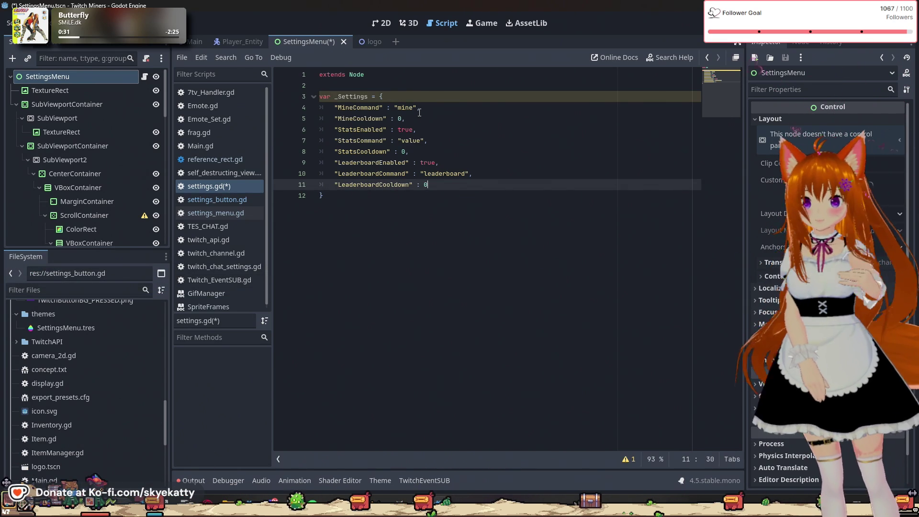
left_click(413, 130)
left_click(386, 204)
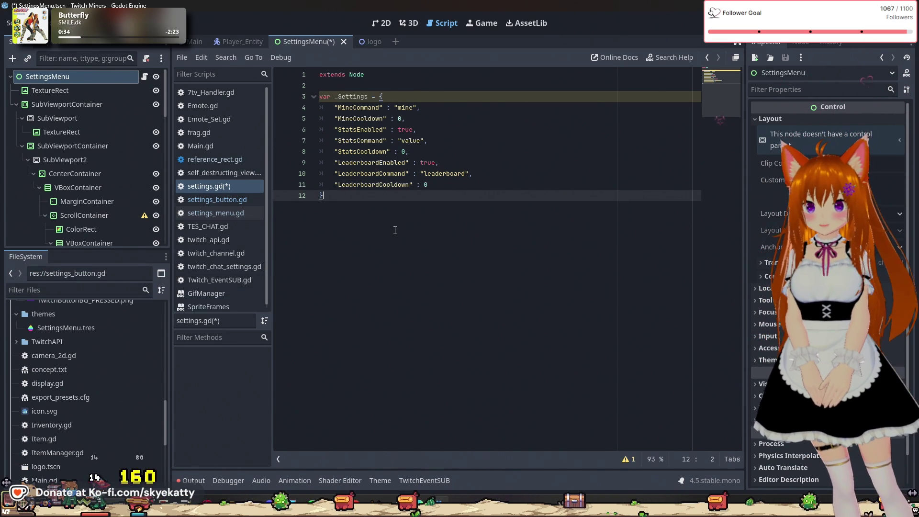
key("Return")
key("Return")
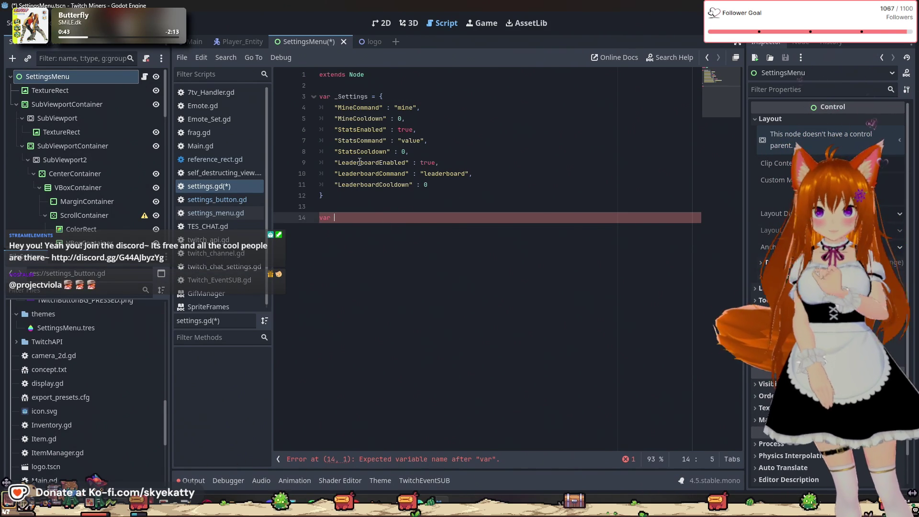
Write Get(Setting: String): with an indented body returning _Settings[Setting].
type("Get")
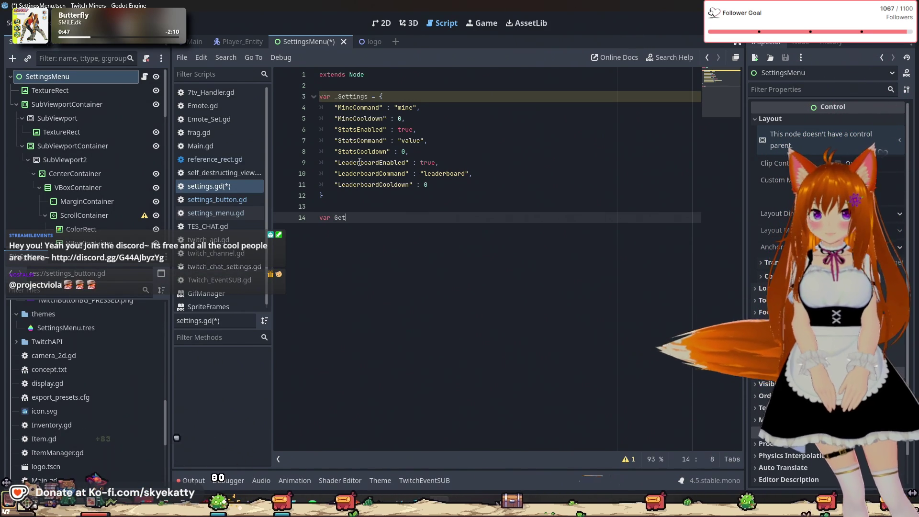
type("(")
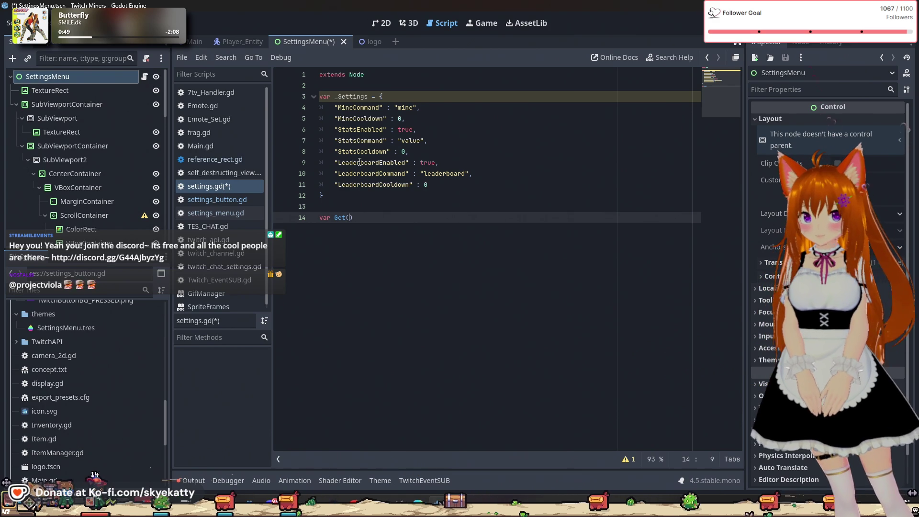
type("stri")
key("BackSpace")
type("Name")
key("BackSpace")
key("BackSpace")
key("BackSpace")
type("Settin")
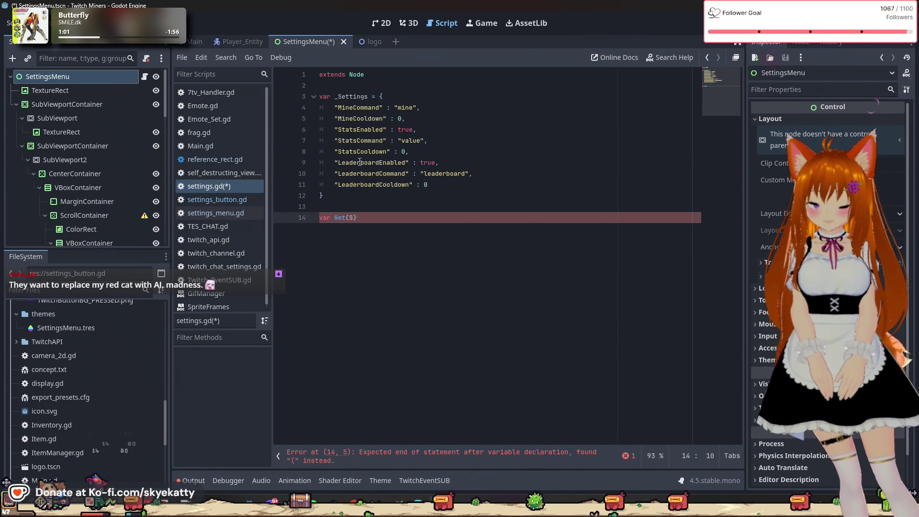
type("g")
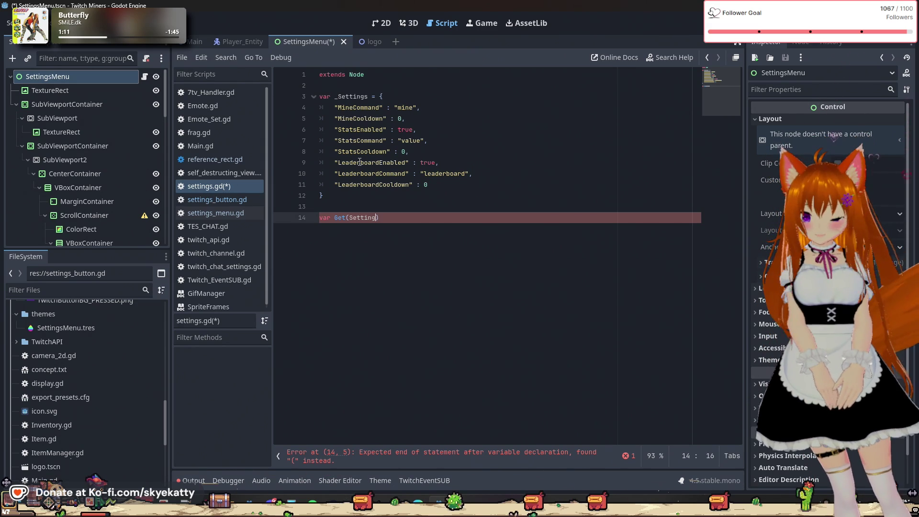
type(": String)")
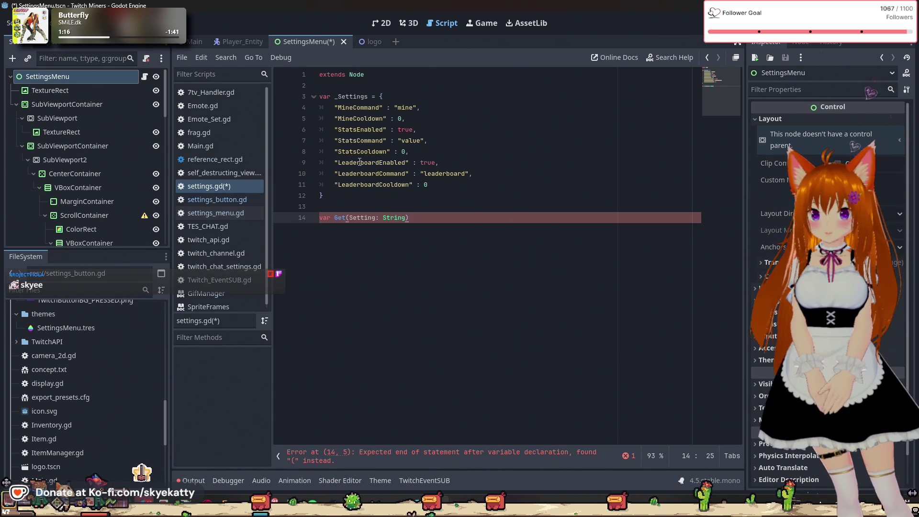
type(":")
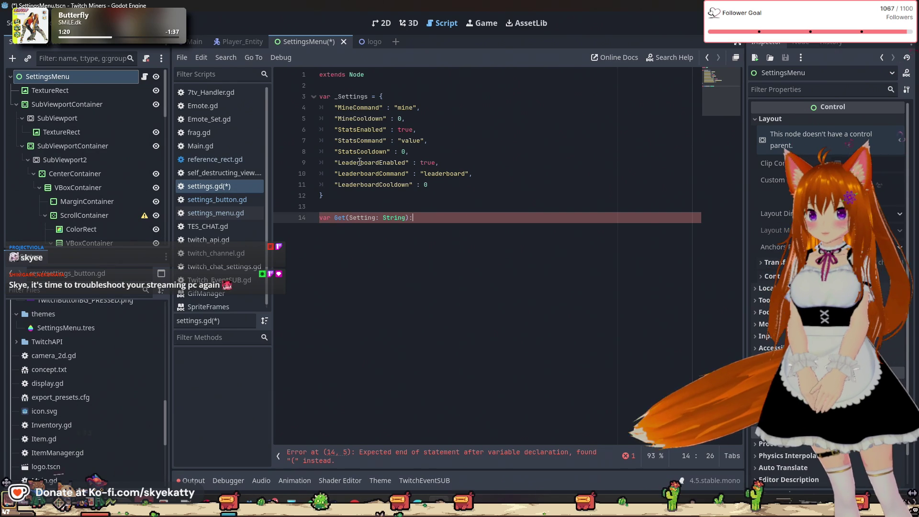
key("Return")
type("return _")
key("Escape")
type("Setting")
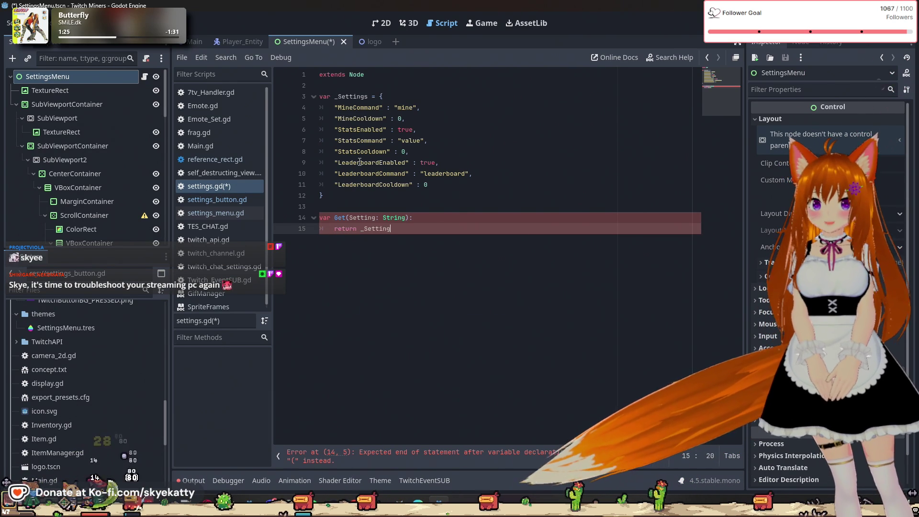
type("s")
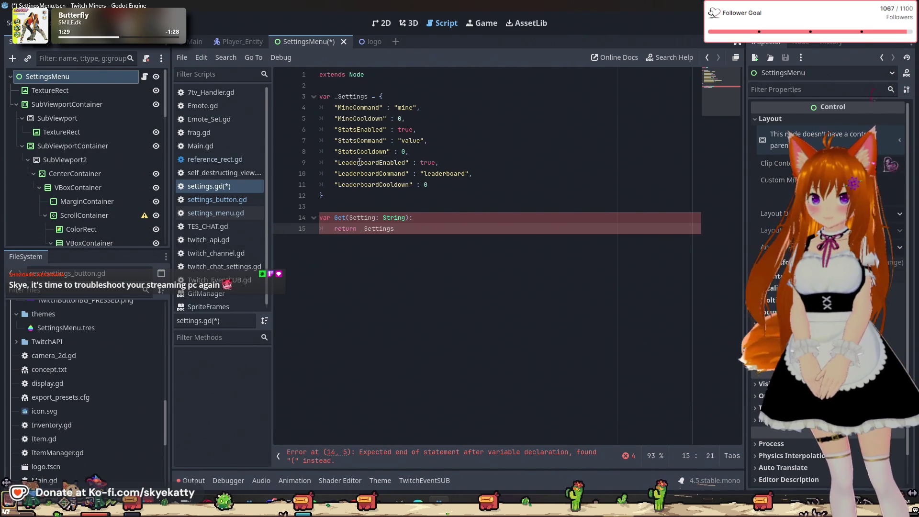
type("[")
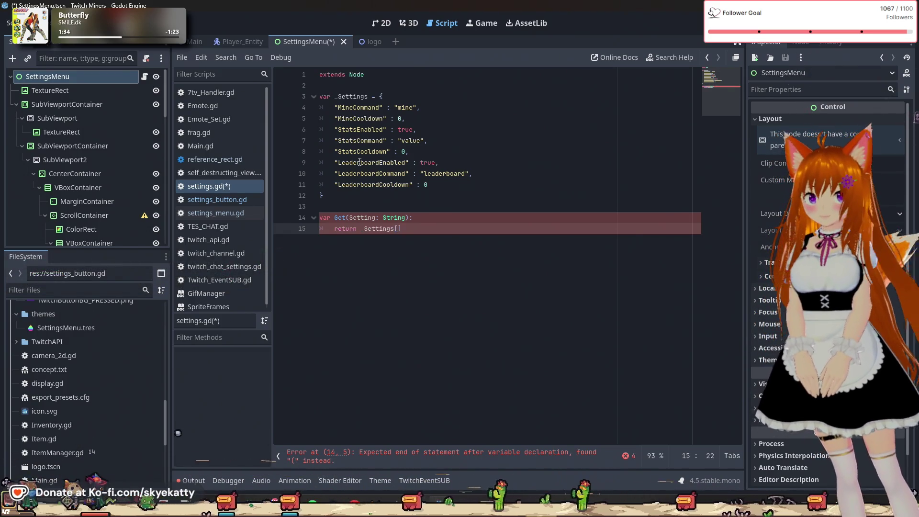
type("Setting]")
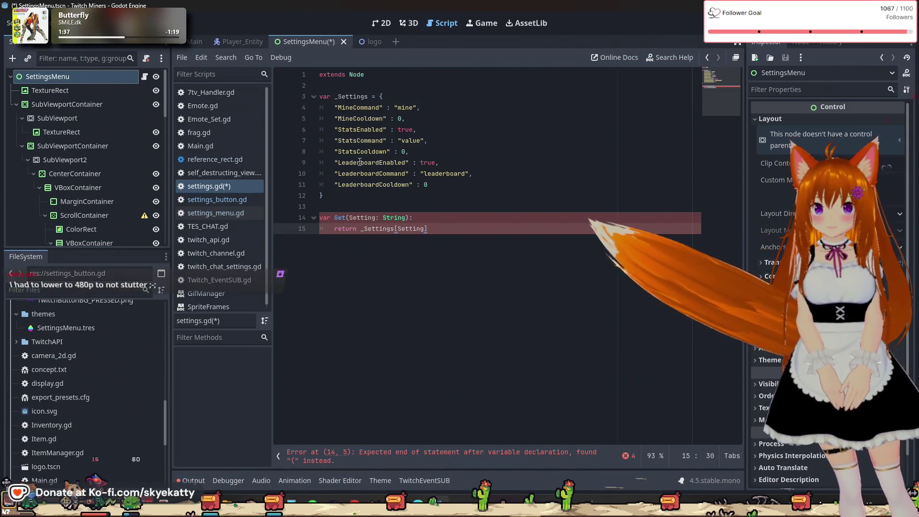
Replace the leading var keyword on the Get line with func.
key("Up")
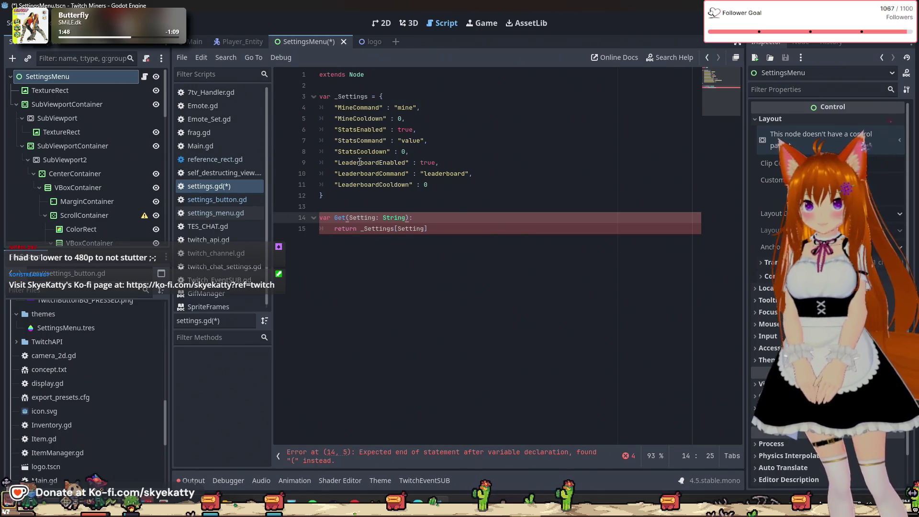
key("Home")
key("Right")
key("Right")
key("Right")
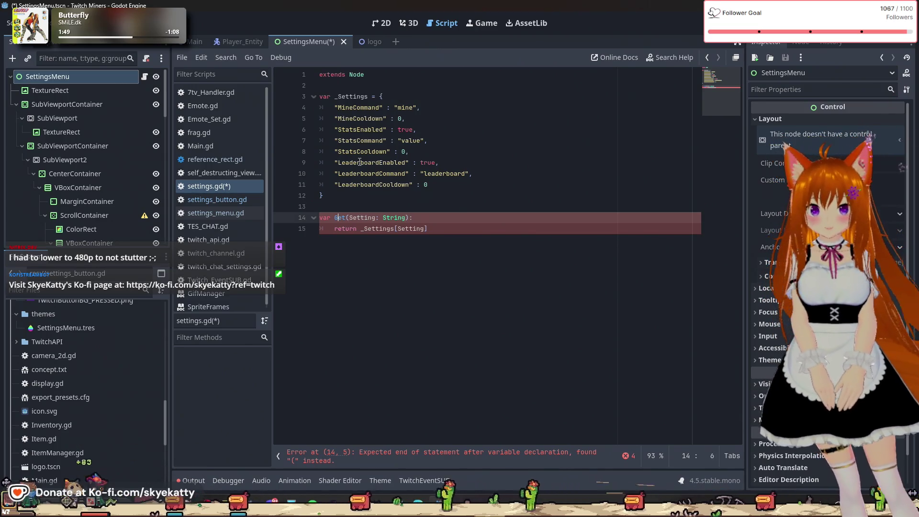
key("BackSpace")
key("BackSpace")
key("BackSpace")
type("func")
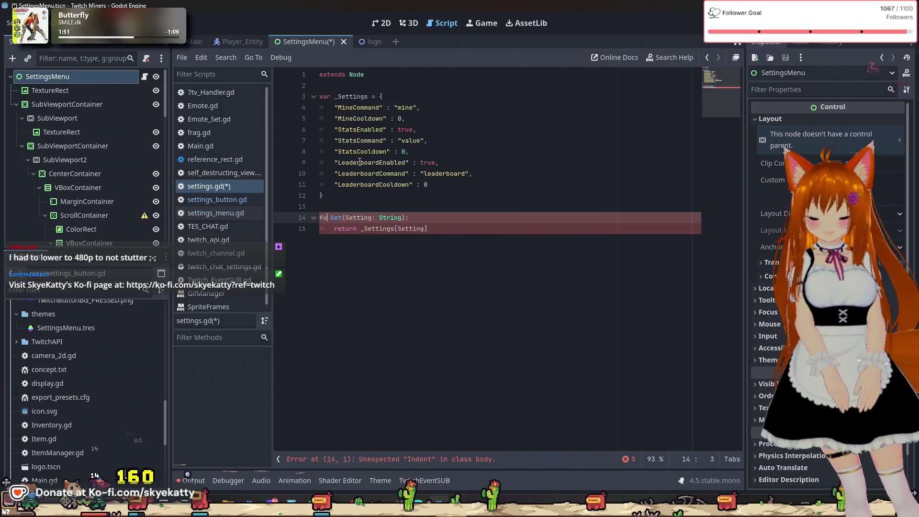